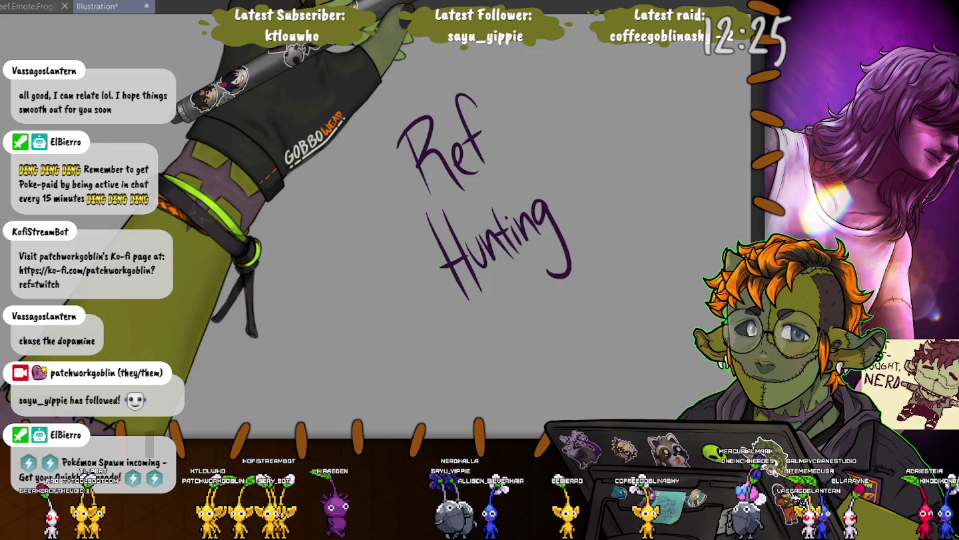
Delete the handwritten 'Ref Hunting' lettering, leaving a blank grey canvas
{"action": "key", "text": "Delete"}
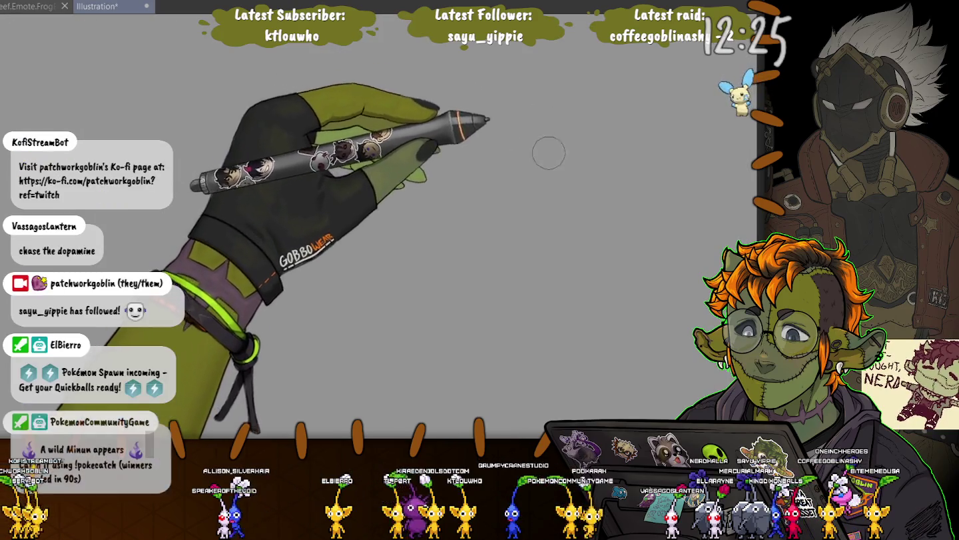
Paint a soft purple loop across the canvas centre, extending it left and downward
{"action": "mouse_move", "coordinate": [616, 192]}
{"action": "left_mouse_down"}
{"action": "mouse_move", "coordinate": [517, 165]}
{"action": "mouse_move", "coordinate": [546, 213]}
{"action": "mouse_move", "coordinate": [463, 227]}
{"action": "left_mouse_up"}
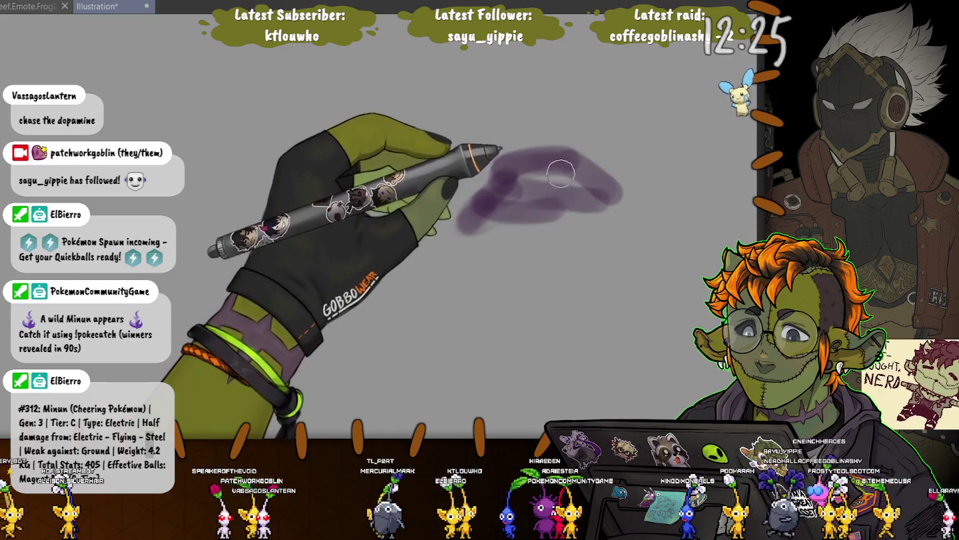
{"action": "left_click_drag", "start_coordinate": [562, 157], "coordinate": [557, 170]}
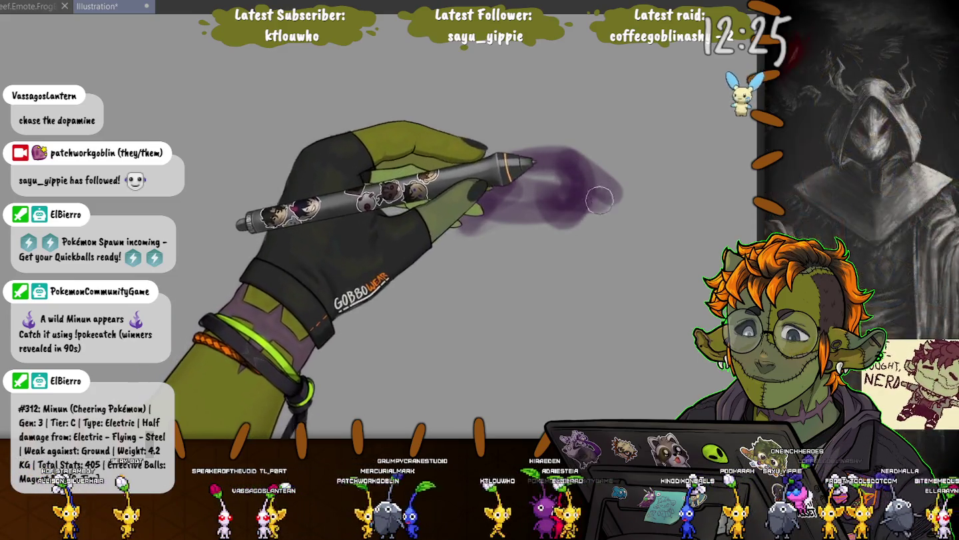
{"action": "mouse_move", "coordinate": [600, 201]}
{"action": "left_mouse_down"}
{"action": "mouse_move", "coordinate": [589, 207]}
{"action": "mouse_move", "coordinate": [587, 294]}
{"action": "mouse_move", "coordinate": [539, 332]}
{"action": "left_mouse_up"}
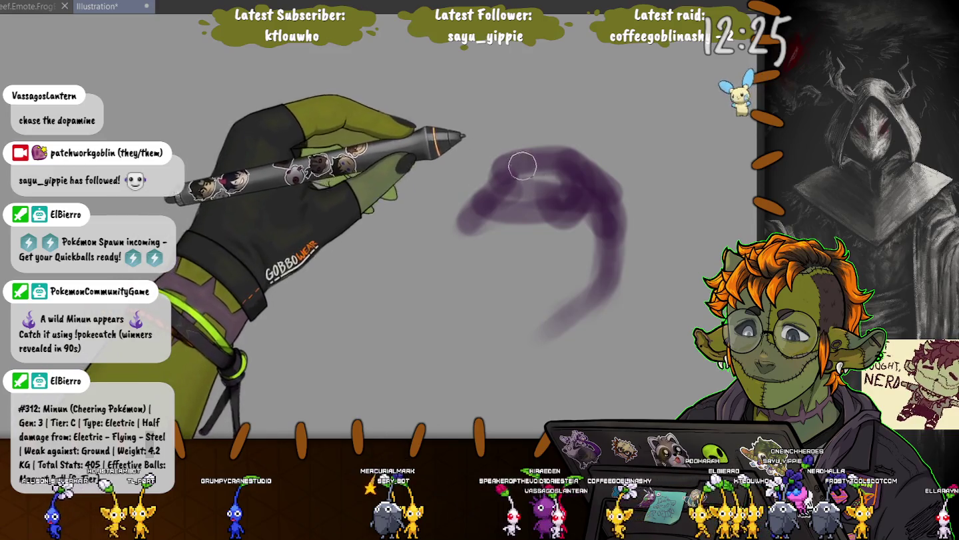
{"action": "left_click_drag", "start_coordinate": [483, 174], "coordinate": [393, 154]}
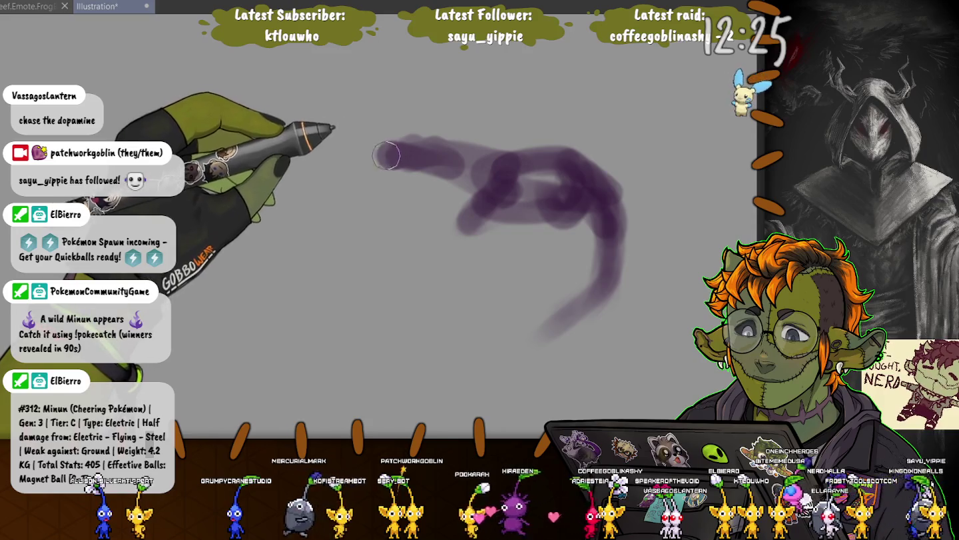
{"action": "left_click_drag", "start_coordinate": [392, 152], "coordinate": [474, 178]}
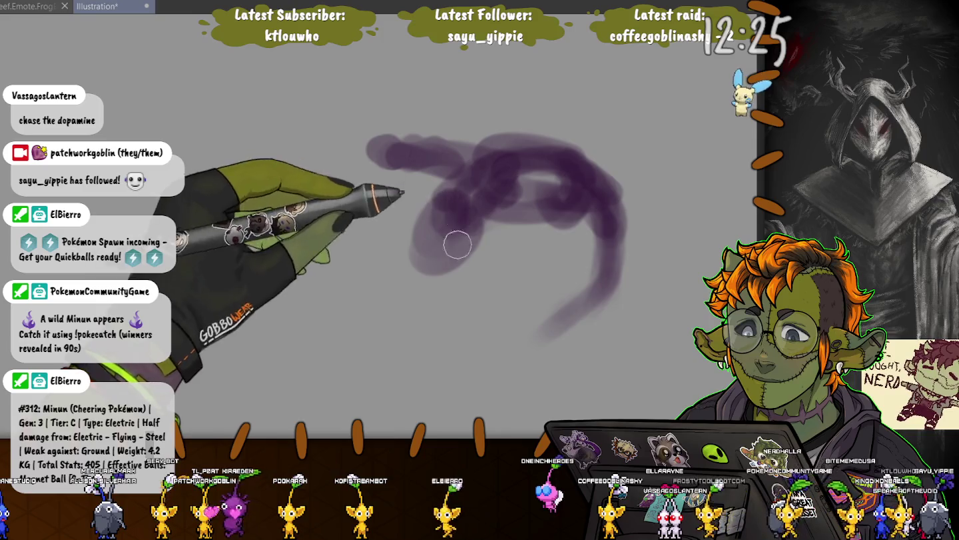
Darken the lower purple tails and add lighter strokes below the loop and at upper left
{"action": "mouse_move", "coordinate": [371, 315]}
{"action": "left_mouse_down"}
{"action": "mouse_move", "coordinate": [398, 300]}
{"action": "mouse_move", "coordinate": [364, 321]}
{"action": "left_mouse_up"}
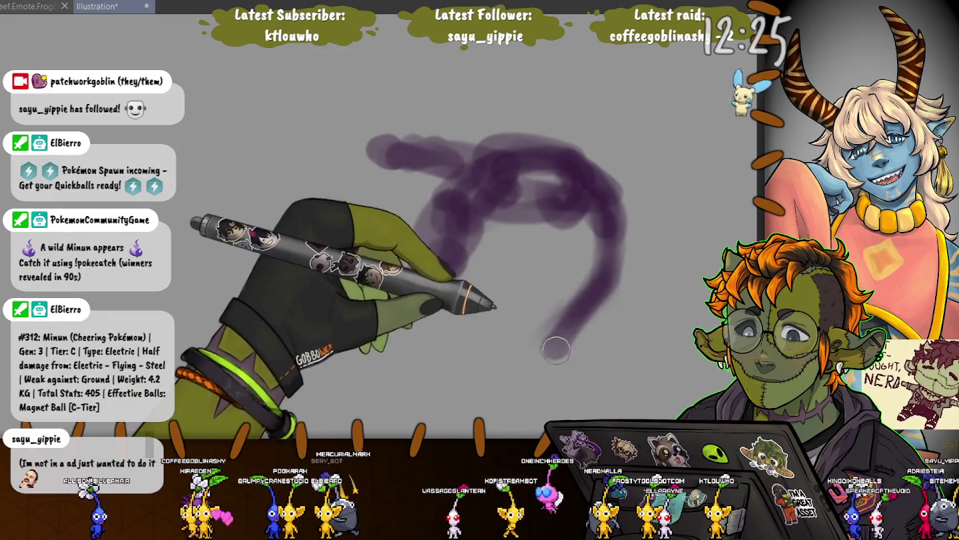
{"action": "left_click_drag", "start_coordinate": [591, 291], "coordinate": [576, 329]}
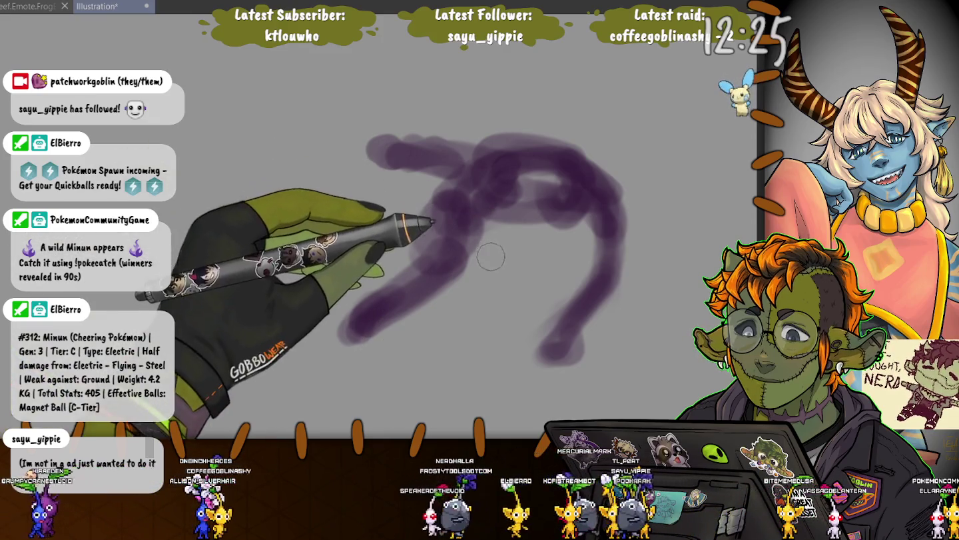
{"action": "left_click_drag", "start_coordinate": [491, 230], "coordinate": [527, 288]}
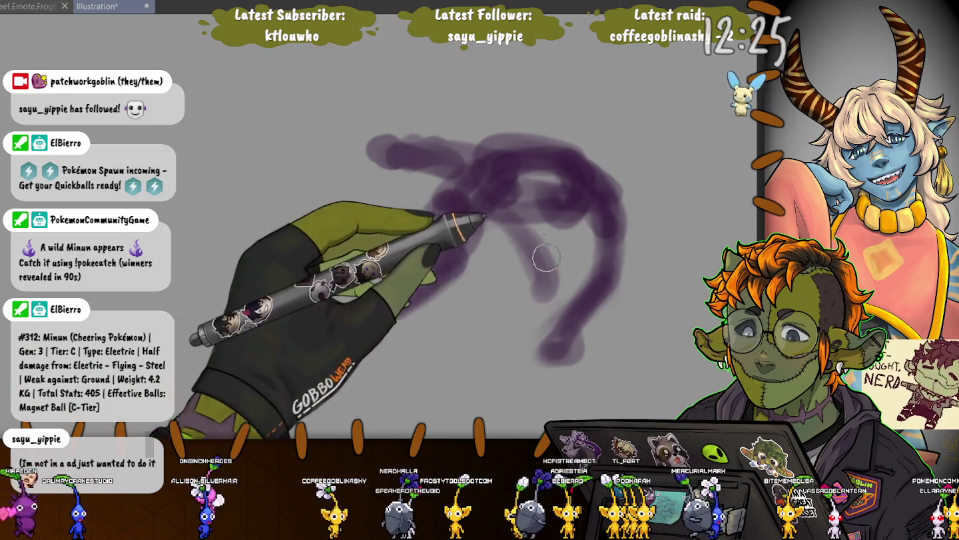
{"action": "mouse_move", "coordinate": [495, 233]}
{"action": "left_mouse_down"}
{"action": "mouse_move", "coordinate": [533, 298]}
{"action": "mouse_move", "coordinate": [487, 265]}
{"action": "left_mouse_up"}
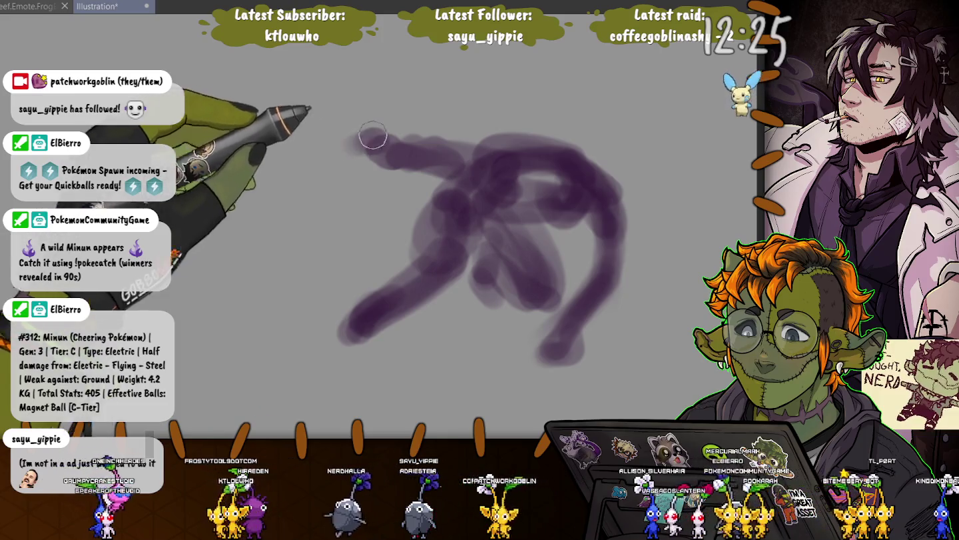
{"action": "left_click_drag", "start_coordinate": [292, 161], "coordinate": [391, 140]}
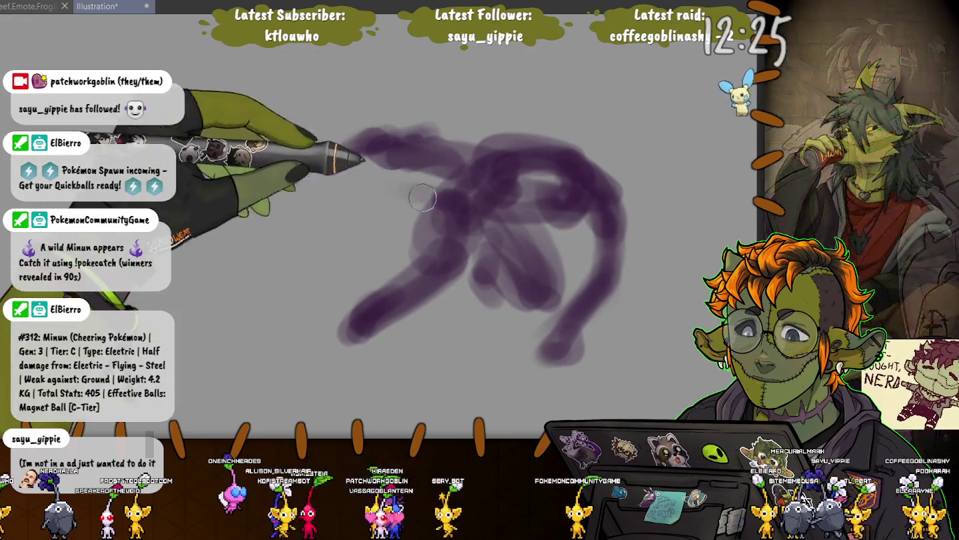
{"action": "key", "text": "bracketright"}
{"action": "key", "text": "bracketright"}
{"action": "key", "text": "bracketright"}
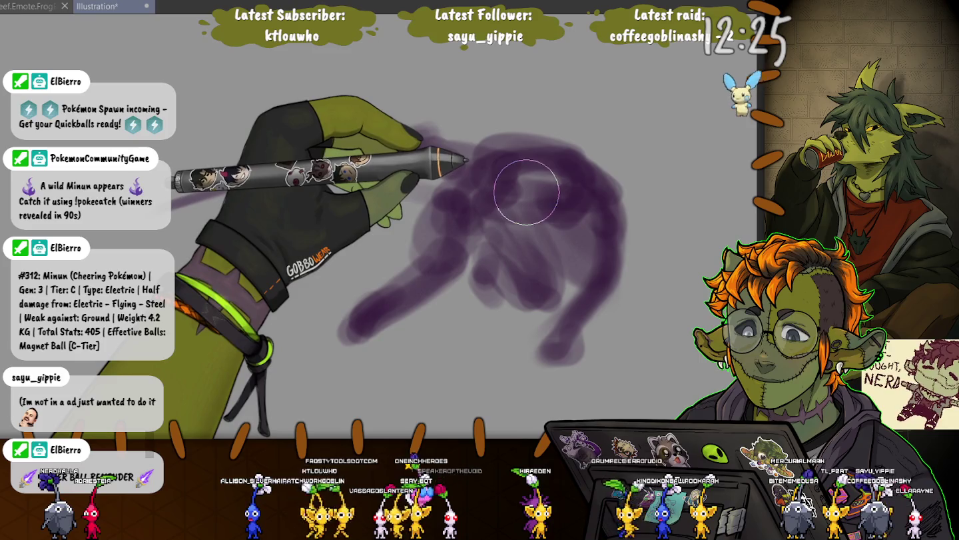
Sweep a light purple streak up from the left and add soft haze on the mass's right
{"action": "mouse_move", "coordinate": [220, 190]}
{"action": "left_mouse_down"}
{"action": "mouse_move", "coordinate": [400, 130]}
{"action": "mouse_move", "coordinate": [300, 118]}
{"action": "left_mouse_up"}
{"action": "mouse_move", "coordinate": [377, 163]}
{"action": "left_mouse_down"}
{"action": "mouse_move", "coordinate": [620, 237]}
{"action": "mouse_move", "coordinate": [517, 282]}
{"action": "mouse_move", "coordinate": [439, 274]}
{"action": "mouse_move", "coordinate": [379, 232]}
{"action": "left_mouse_up"}
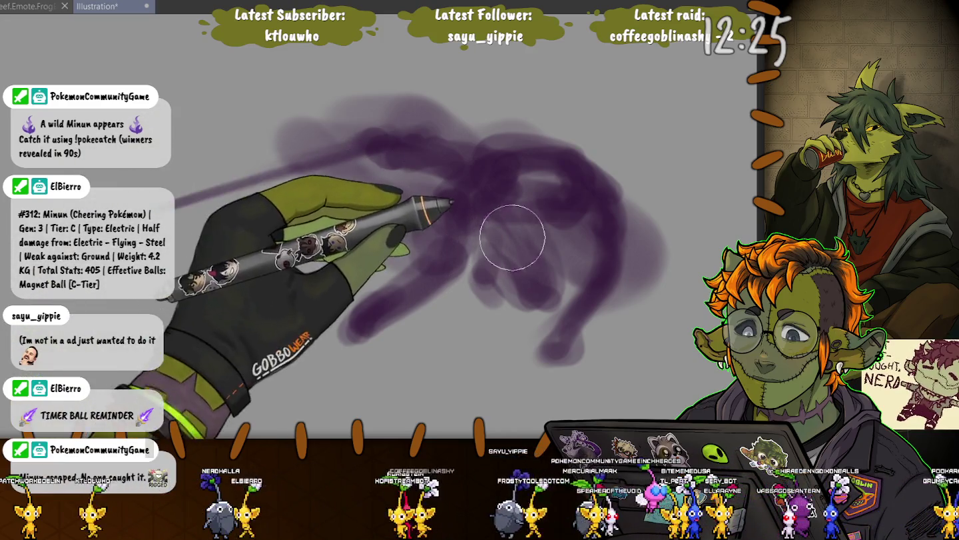
{"action": "key", "text": "["}
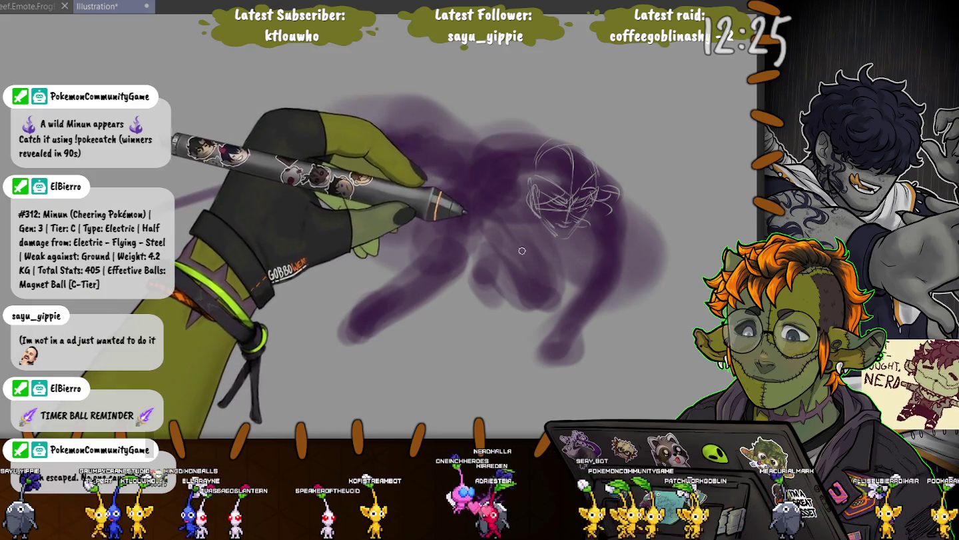
Sketch thin light lines for the figure's head, shoulders and side over the purple mass
{"action": "left_click_drag", "start_coordinate": [469, 187], "coordinate": [533, 221]}
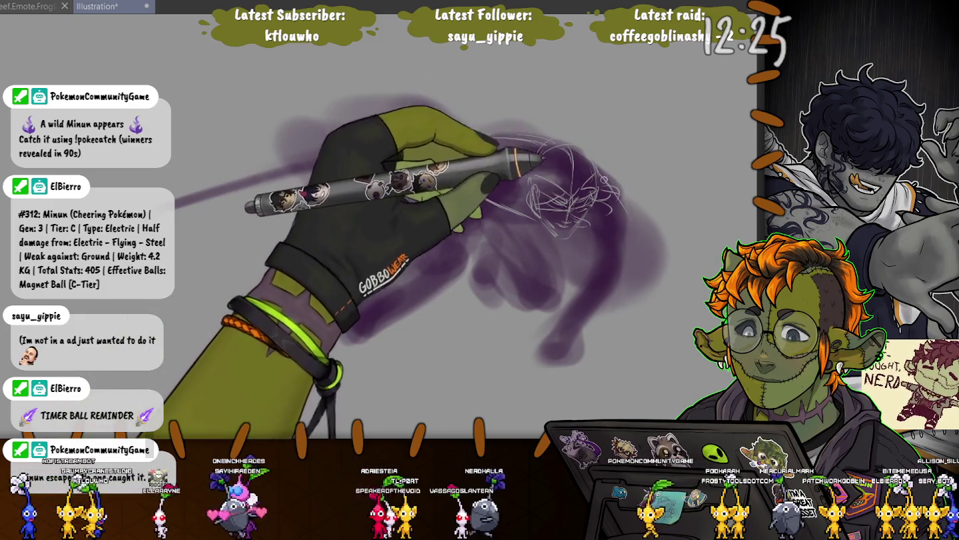
{"action": "left_click_drag", "start_coordinate": [628, 225], "coordinate": [585, 235]}
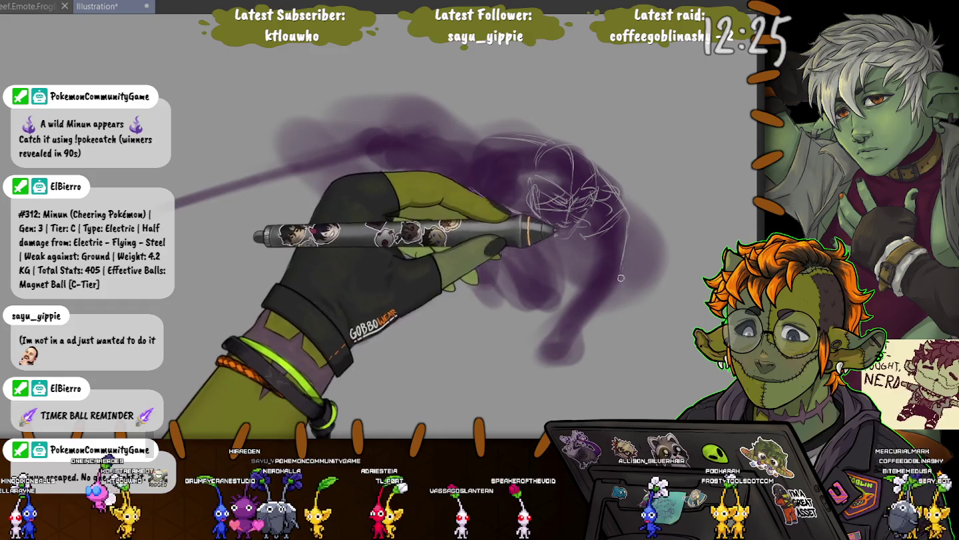
{"action": "left_click_drag", "start_coordinate": [590, 241], "coordinate": [590, 275]}
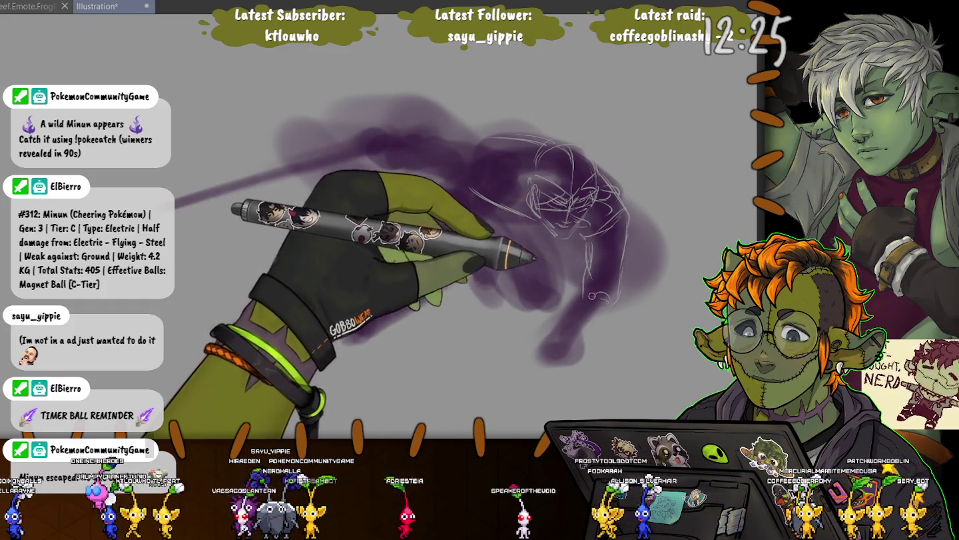
Extend the purple mass lower with a larger brush and add a light curved sketch stroke
{"action": "key", "text": "e"}
{"action": "key", "text": "e"}
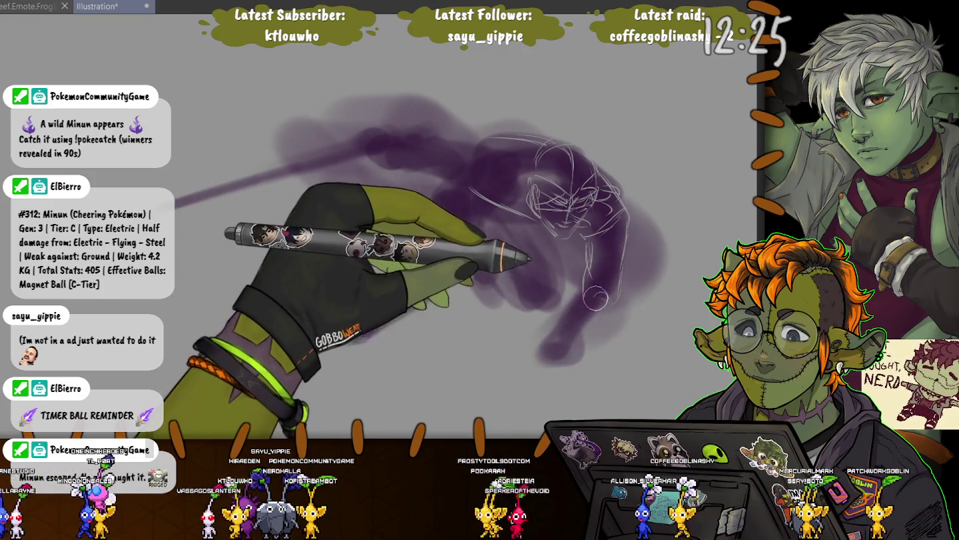
{"action": "left_click_drag", "start_coordinate": [539, 372], "coordinate": [399, 397]}
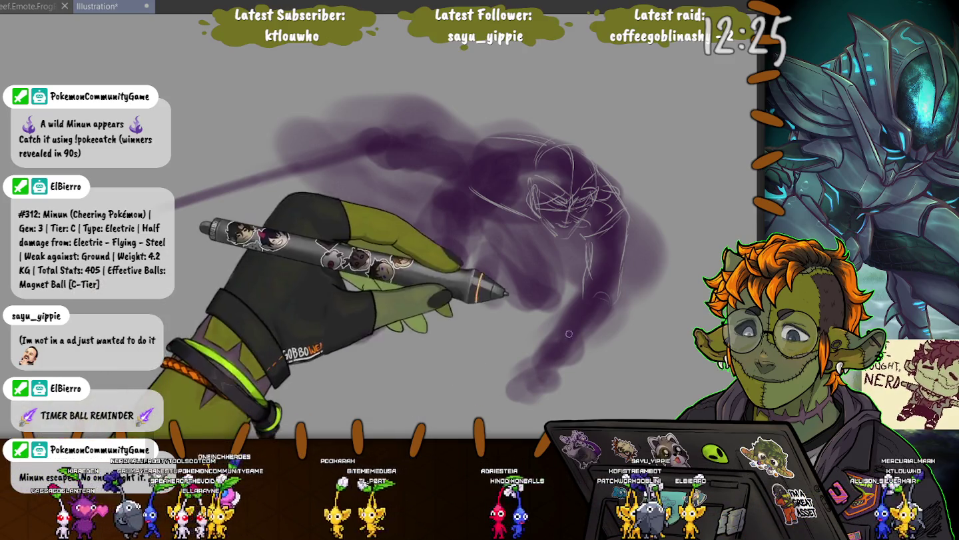
{"action": "left_click_drag", "start_coordinate": [579, 295], "coordinate": [623, 313]}
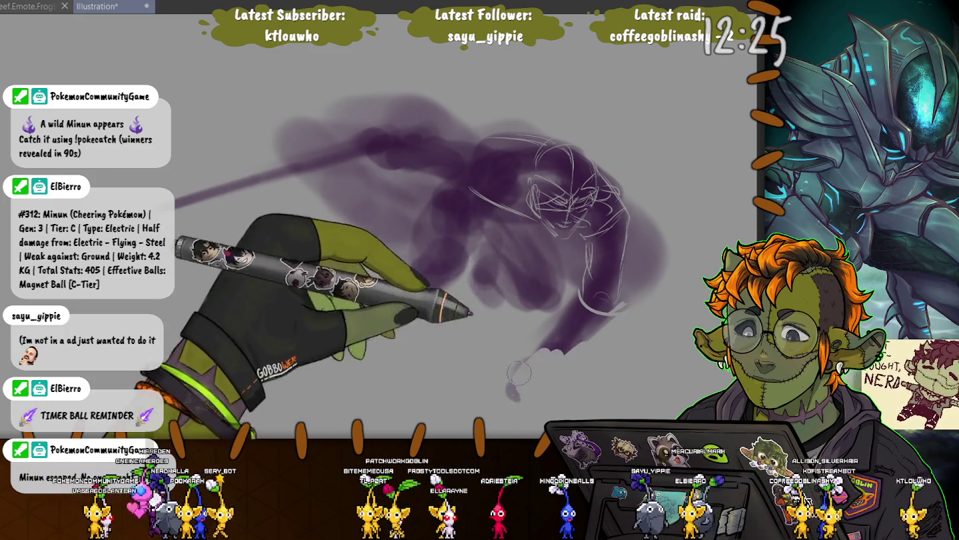
Undo the two lower purple strokes and paint a dark purple sweep down-left from the figure
{"action": "key", "text": "ctrl+z"}
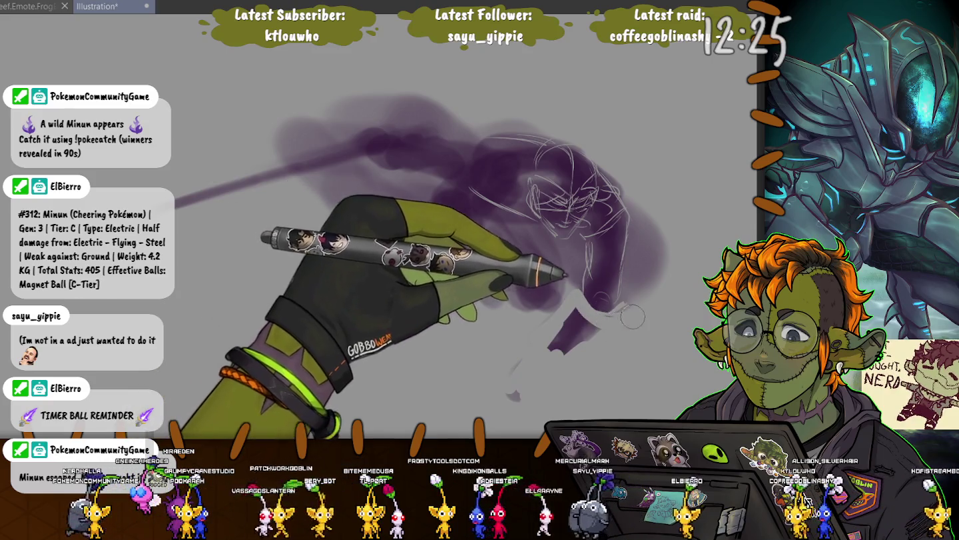
{"action": "key", "text": "ctrl+z"}
{"action": "key", "text": "ctrl+z"}
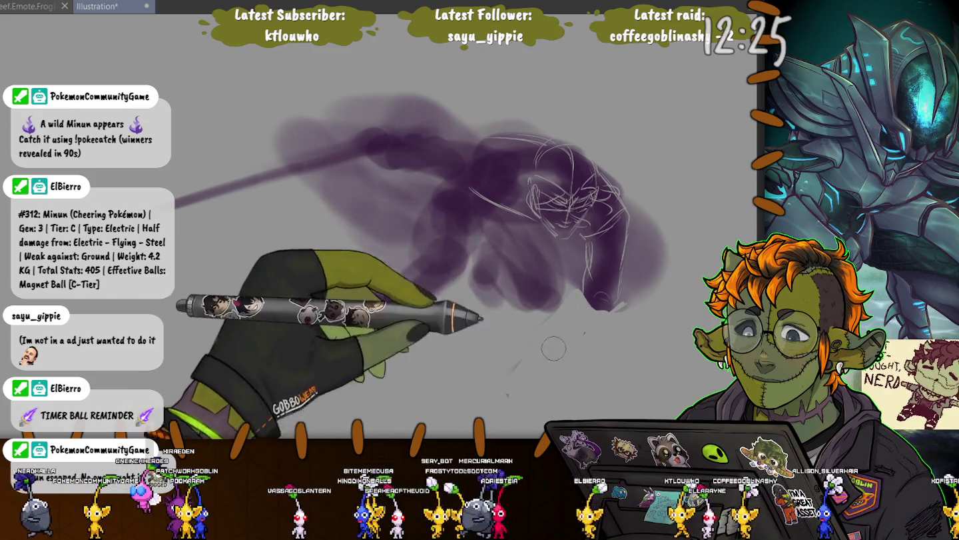
{"action": "left_click_drag", "start_coordinate": [465, 256], "coordinate": [351, 333]}
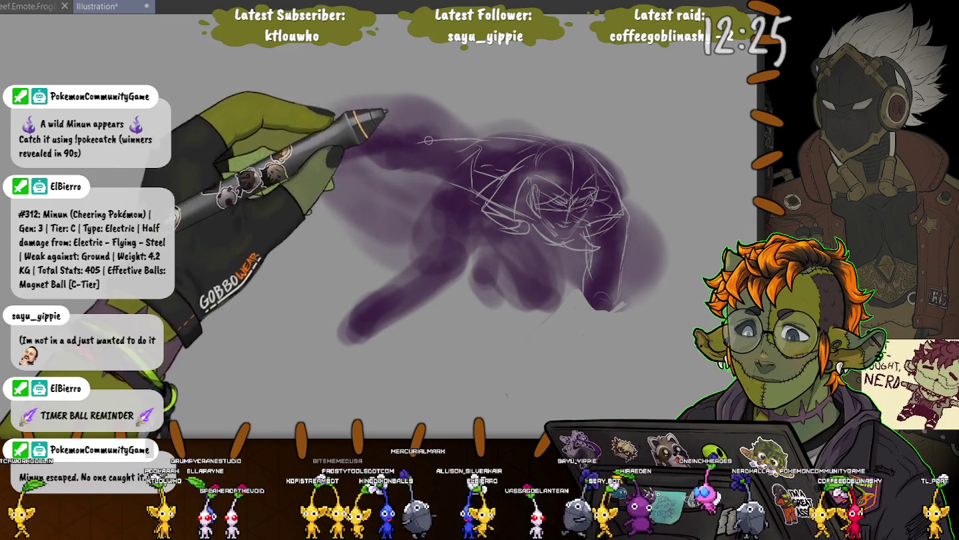
Sketch thin light lines for the outstretched arm reaching left from the figure
{"action": "left_click_drag", "start_coordinate": [460, 195], "coordinate": [416, 171]}
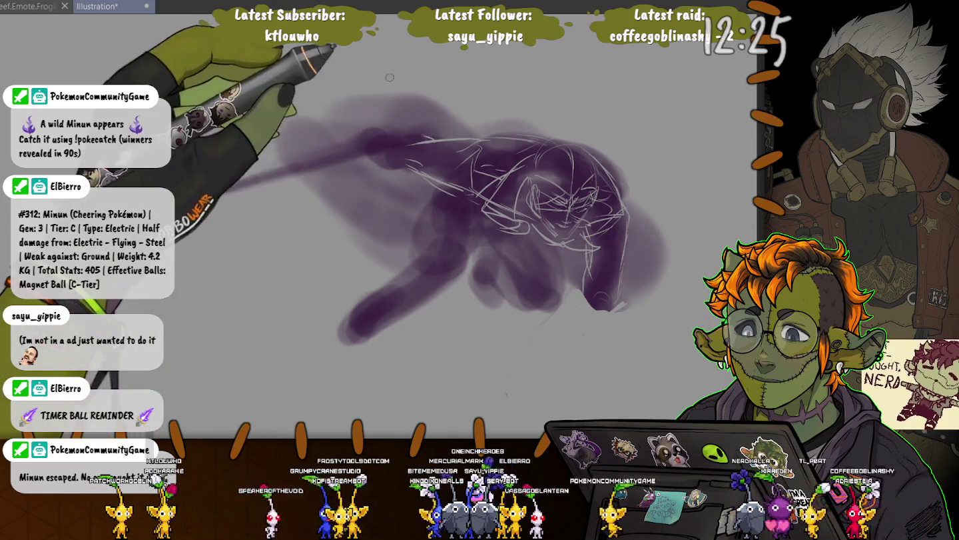
{"action": "left_click_drag", "start_coordinate": [433, 141], "coordinate": [385, 136]}
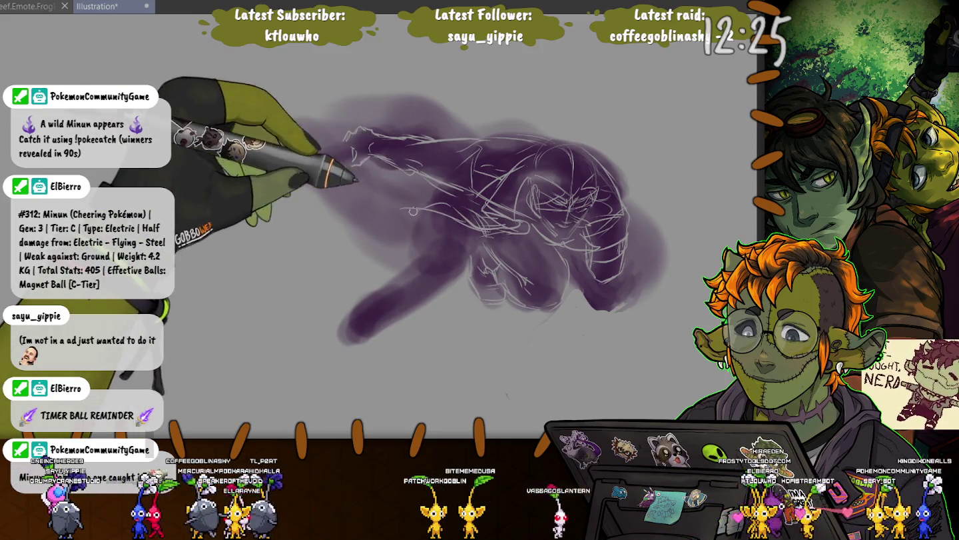
Paint a soft purple blob at upper left, undo a stray diagonal, and sketch the lower-left outline
{"action": "left_click_drag", "start_coordinate": [353, 151], "coordinate": [177, 200]}
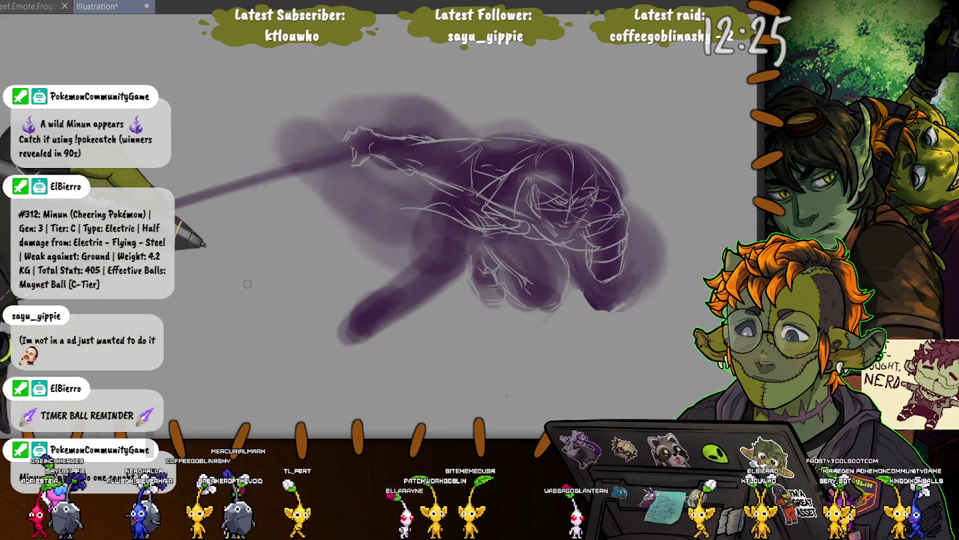
{"action": "key", "text": "ctrl+z"}
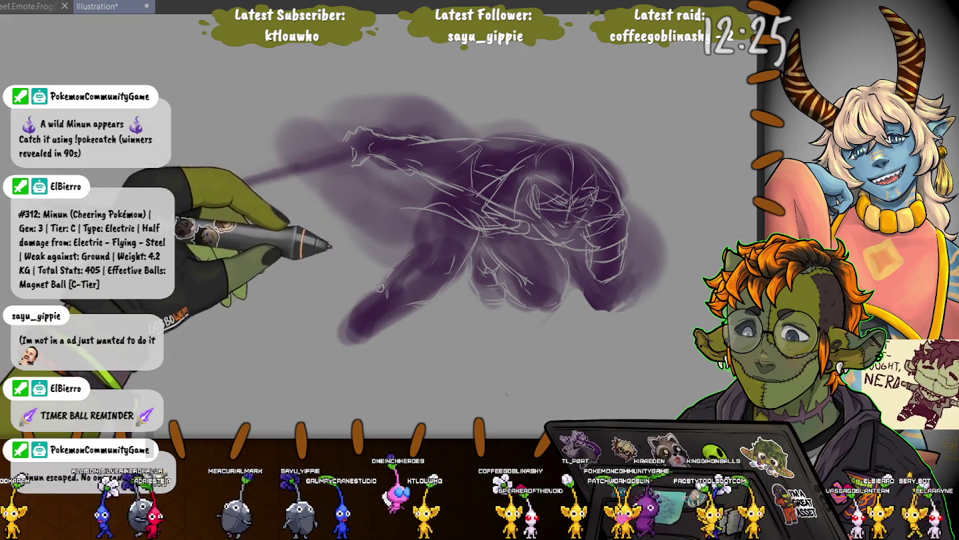
{"action": "left_click_drag", "start_coordinate": [408, 308], "coordinate": [370, 339]}
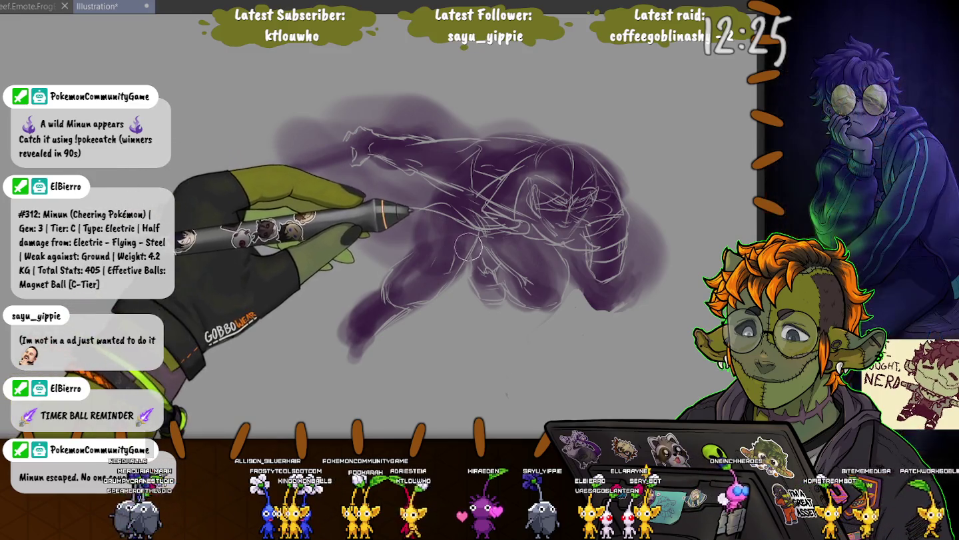
Erase the lower-left purple tail, then repaint dark purple loops around the leg and arm
{"action": "mouse_move", "coordinate": [443, 298]}
{"action": "left_mouse_down"}
{"action": "mouse_move", "coordinate": [411, 281]}
{"action": "mouse_move", "coordinate": [401, 294]}
{"action": "left_mouse_up"}
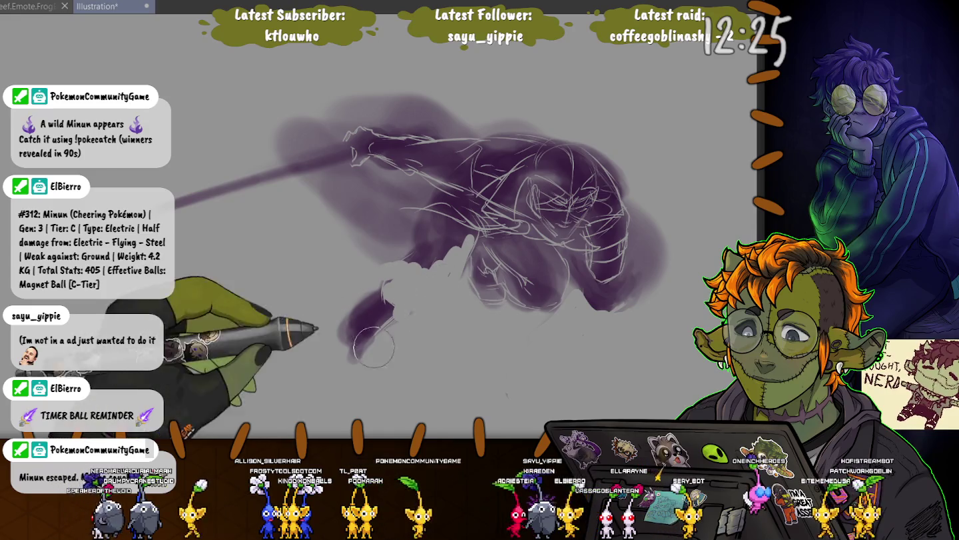
{"action": "left_click_drag", "start_coordinate": [321, 273], "coordinate": [380, 321]}
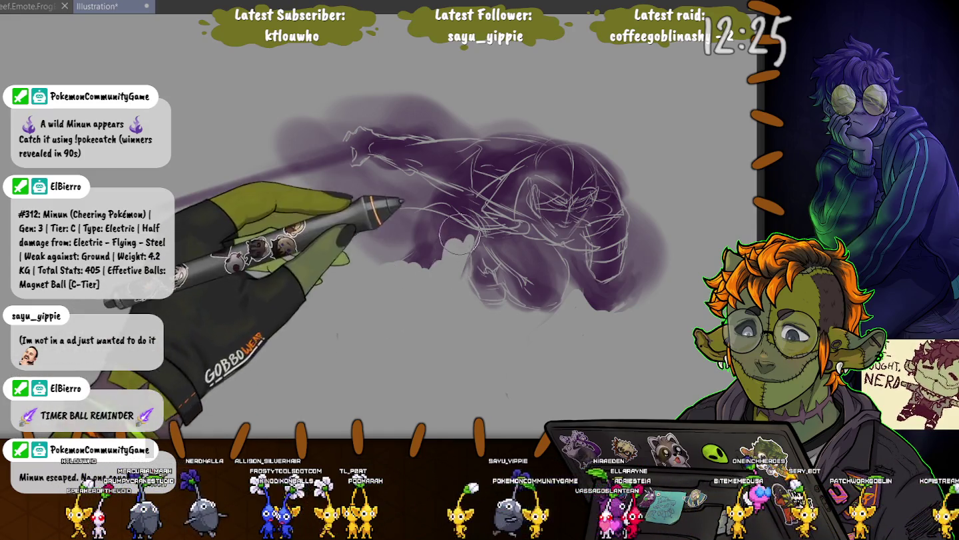
{"action": "left_click_drag", "start_coordinate": [450, 255], "coordinate": [419, 283]}
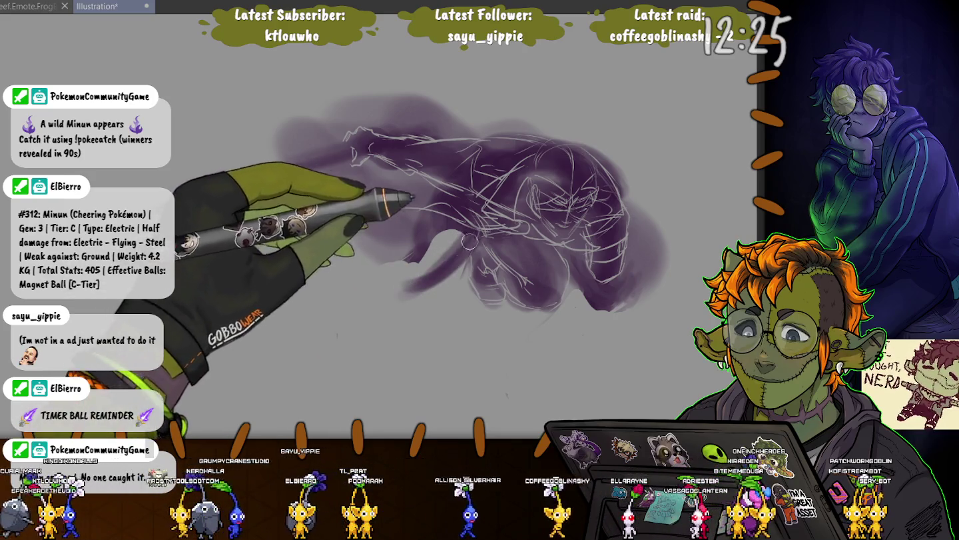
{"action": "left_click_drag", "start_coordinate": [469, 237], "coordinate": [413, 267]}
{"action": "left_click_drag", "start_coordinate": [353, 154], "coordinate": [256, 179]}
{"action": "left_click_drag", "start_coordinate": [429, 237], "coordinate": [404, 306]}
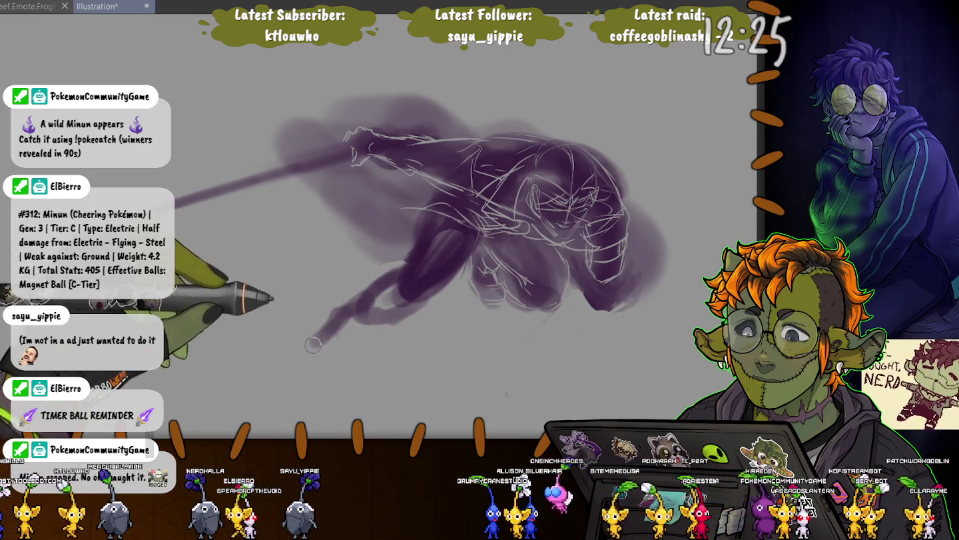
{"action": "mouse_move", "coordinate": [313, 345]}
{"action": "left_mouse_down"}
{"action": "mouse_move", "coordinate": [283, 381]}
{"action": "mouse_move", "coordinate": [318, 355]}
{"action": "mouse_move", "coordinate": [248, 377]}
{"action": "left_mouse_up"}
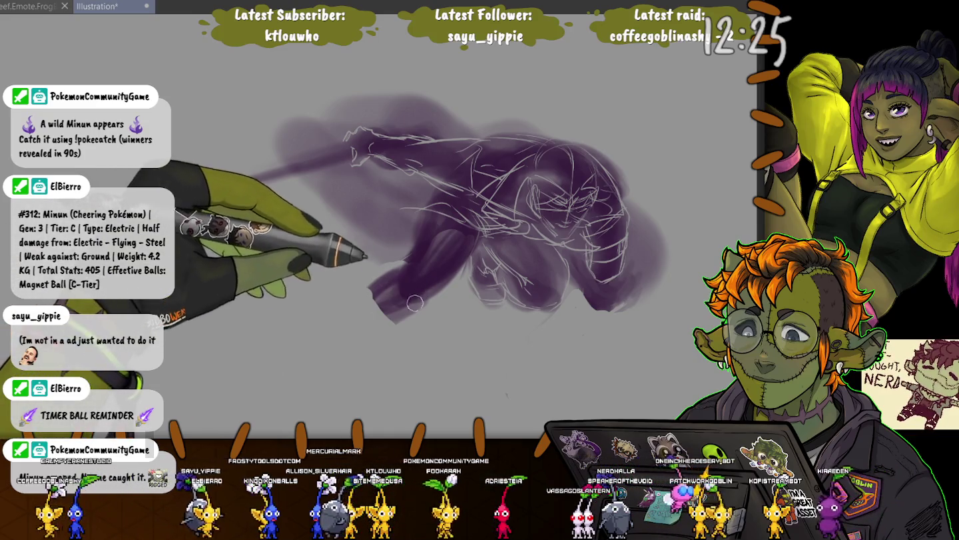
Grow the purple mass down-left into the back leg and foot, sketching light lines over it
{"action": "left_click_drag", "start_coordinate": [409, 314], "coordinate": [365, 283]}
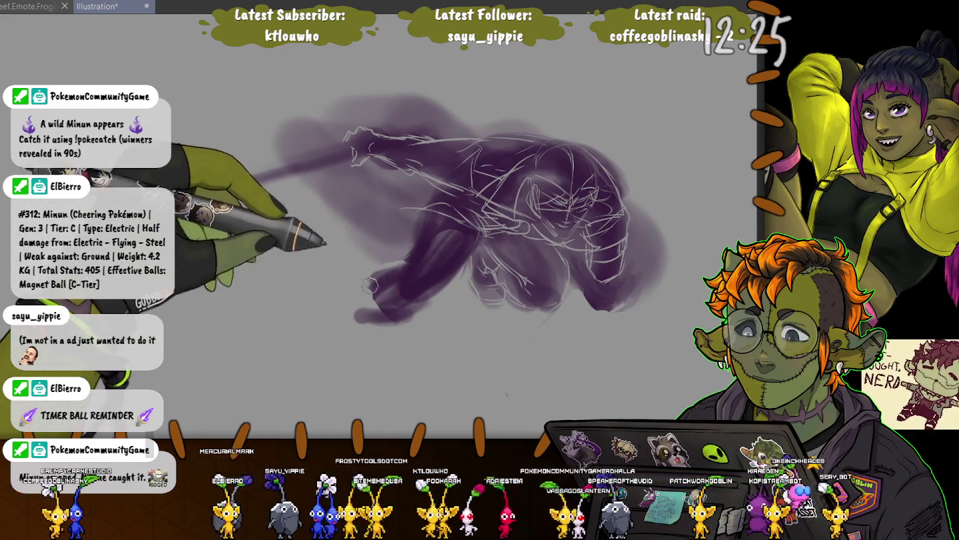
{"action": "key", "text": "bracketright"}
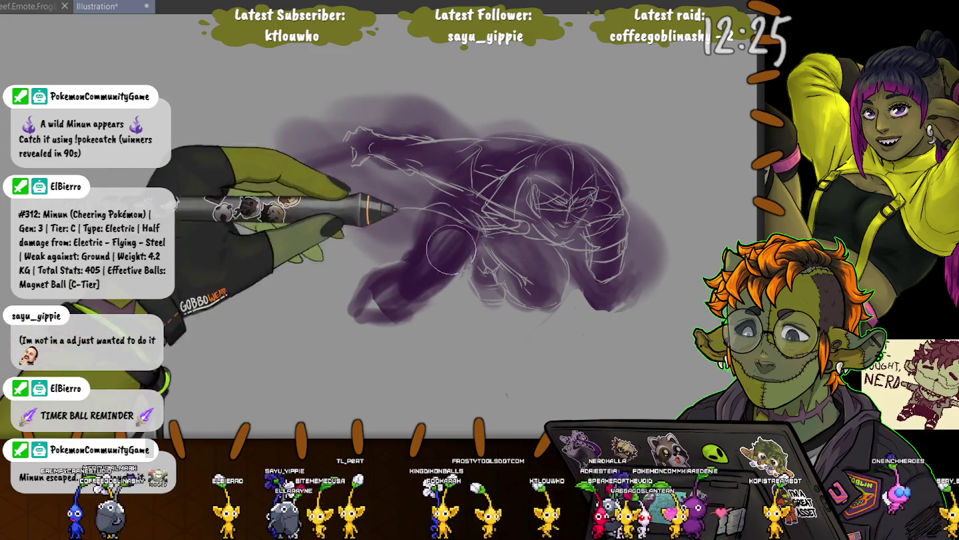
{"action": "left_click_drag", "start_coordinate": [427, 298], "coordinate": [412, 275]}
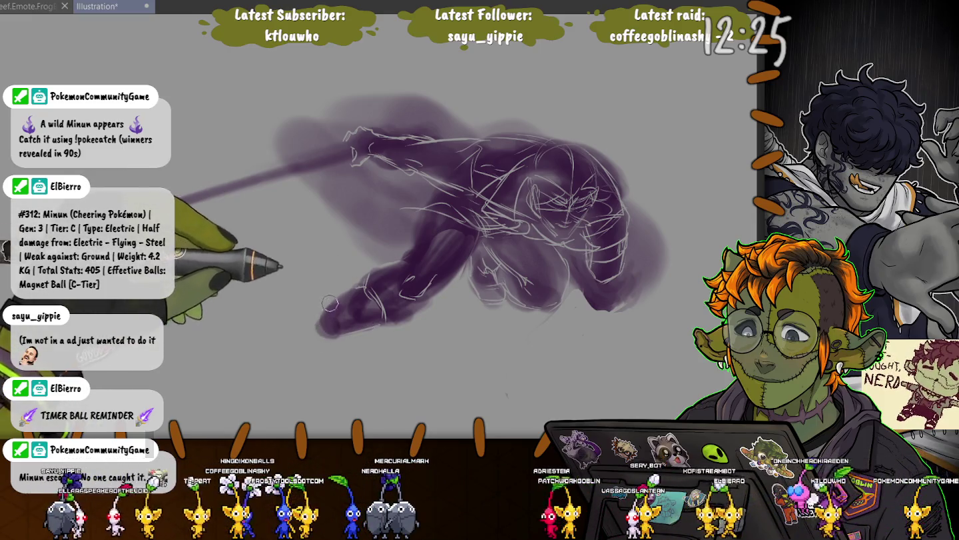
{"action": "mouse_move", "coordinate": [319, 311]}
{"action": "left_mouse_down"}
{"action": "mouse_move", "coordinate": [273, 344]}
{"action": "mouse_move", "coordinate": [279, 367]}
{"action": "left_mouse_up"}
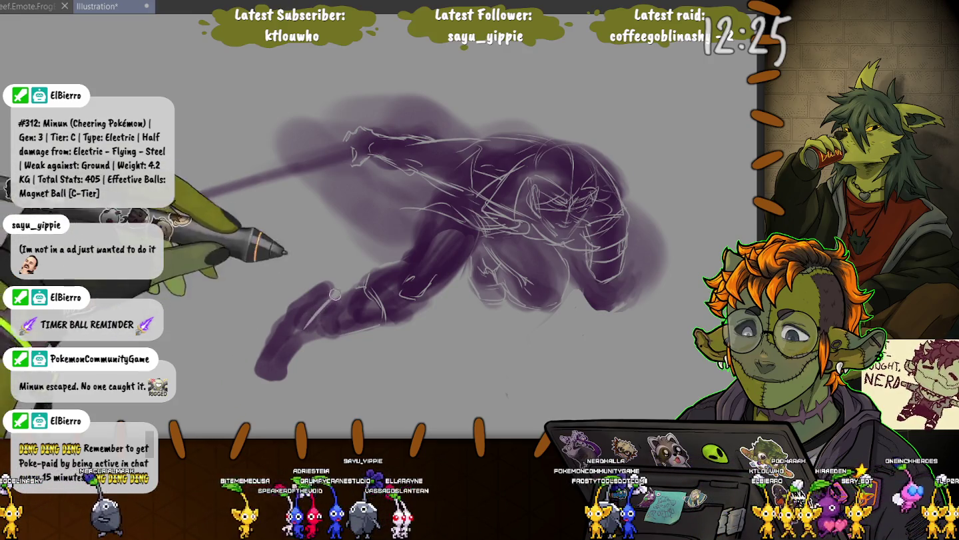
Erase parts of the back leg, repaint it further down-left, and sketch light lines around the foot
{"action": "left_click_drag", "start_coordinate": [312, 332], "coordinate": [315, 343]}
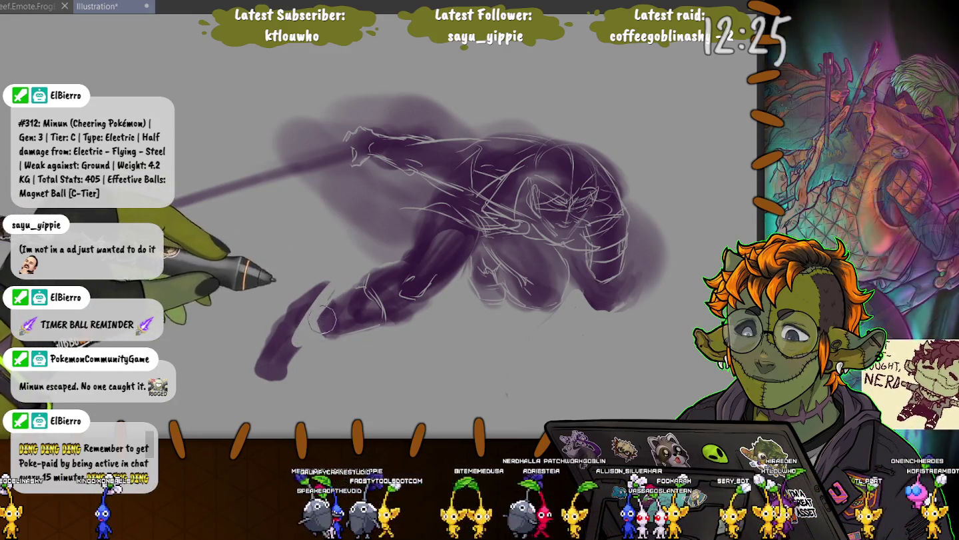
{"action": "mouse_move", "coordinate": [314, 324]}
{"action": "left_mouse_down"}
{"action": "mouse_move", "coordinate": [286, 344]}
{"action": "mouse_move", "coordinate": [293, 357]}
{"action": "left_mouse_up"}
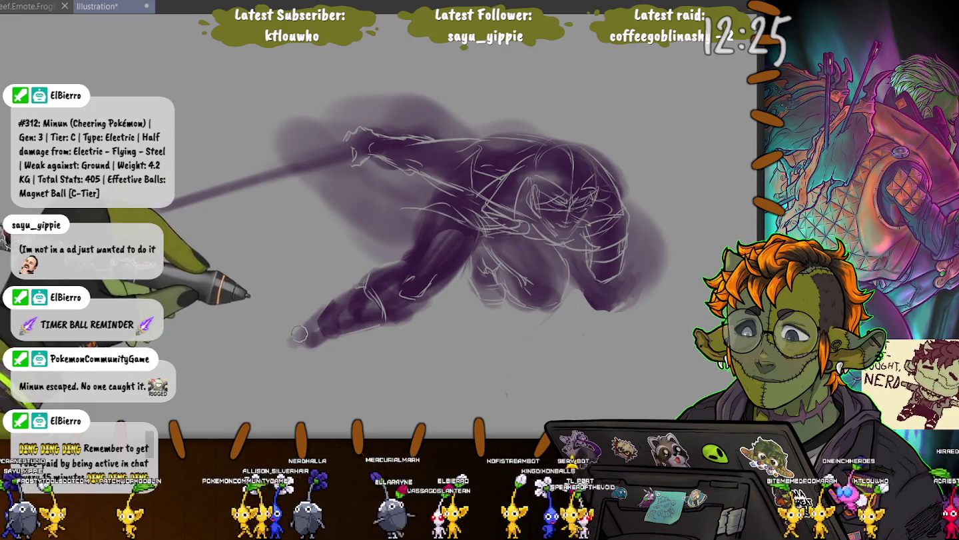
{"action": "left_click_drag", "start_coordinate": [311, 338], "coordinate": [262, 376]}
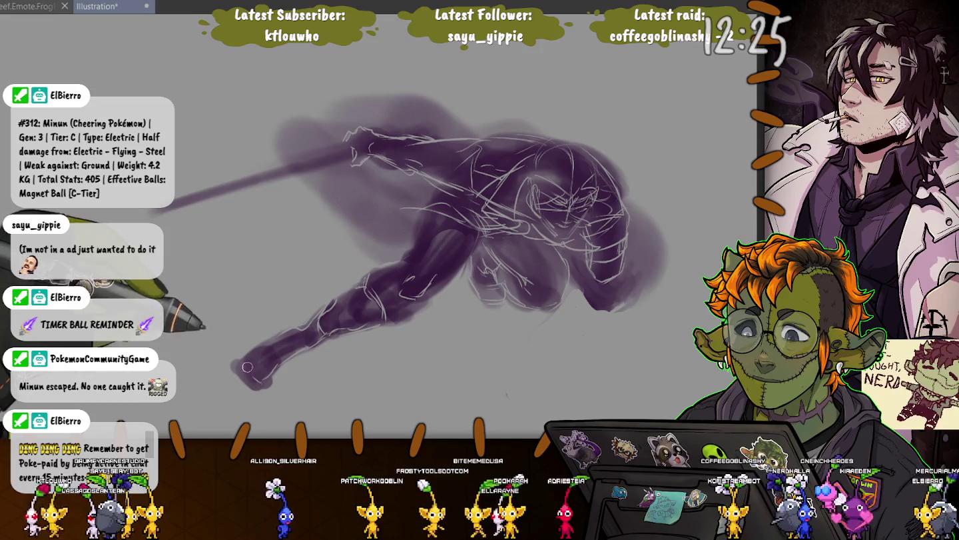
{"action": "left_click_drag", "start_coordinate": [274, 370], "coordinate": [256, 385]}
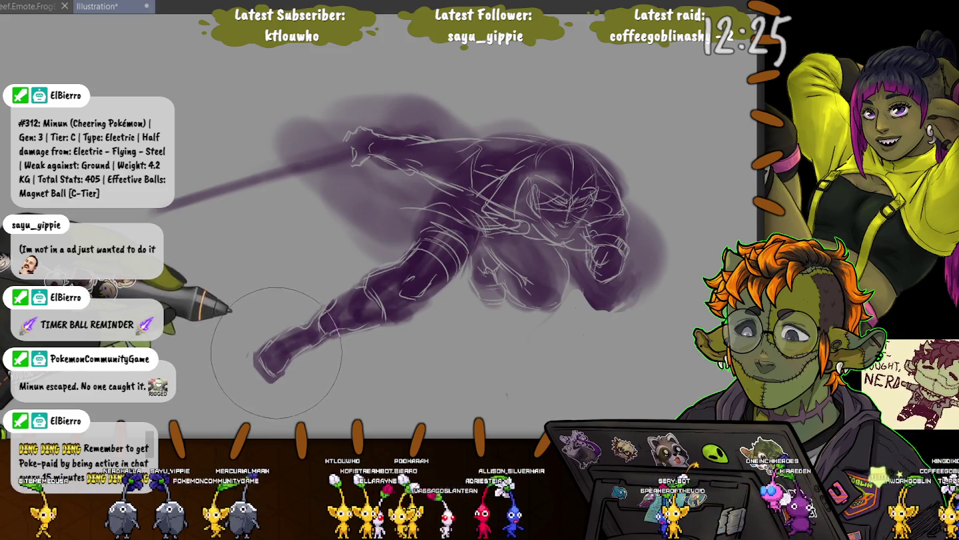
Push the lower leg and foot up-left with a large Liquify brush, then repaint the purple foot shading
{"action": "key", "text": "bracketright"}
{"action": "key", "text": "bracketright"}
{"action": "key", "text": "bracketright"}
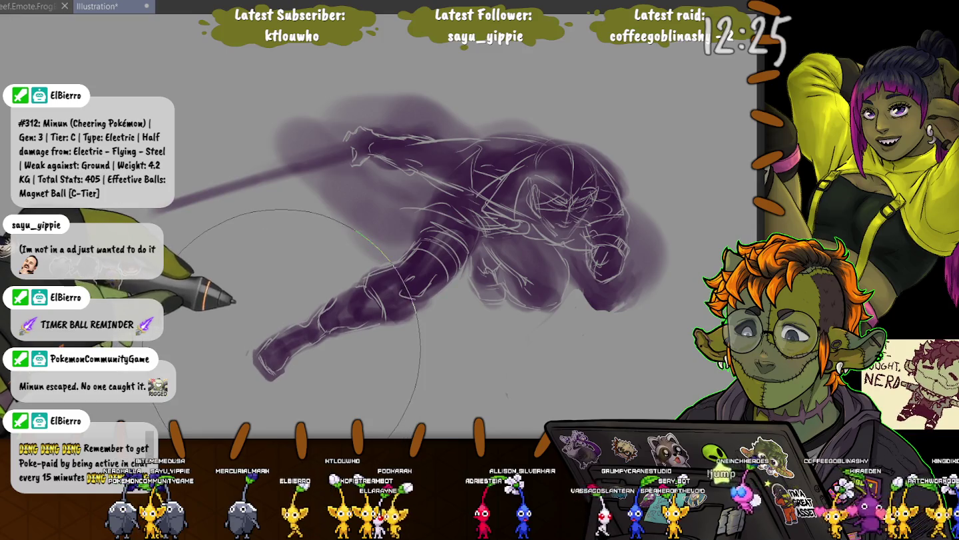
{"action": "left_click_drag", "start_coordinate": [286, 367], "coordinate": [273, 323]}
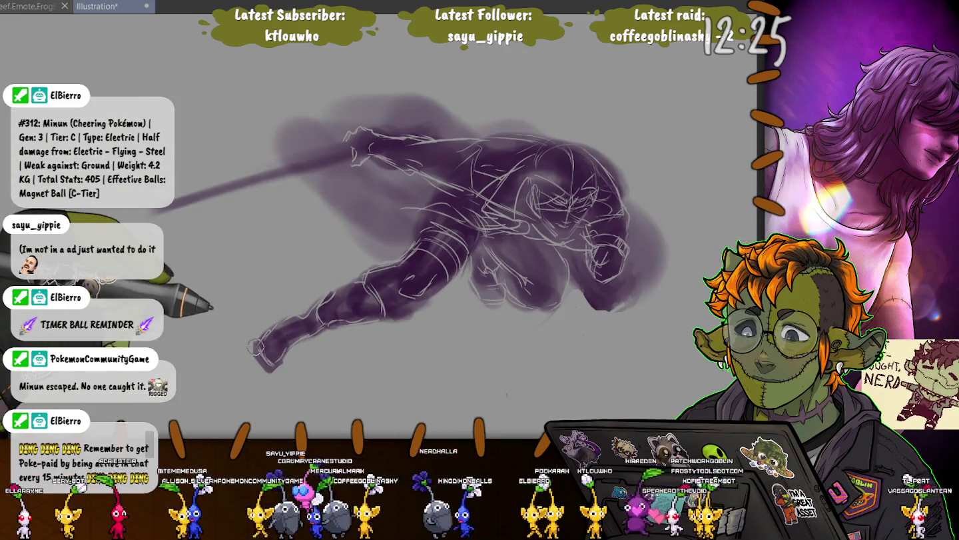
{"action": "left_click_drag", "start_coordinate": [252, 335], "coordinate": [261, 370]}
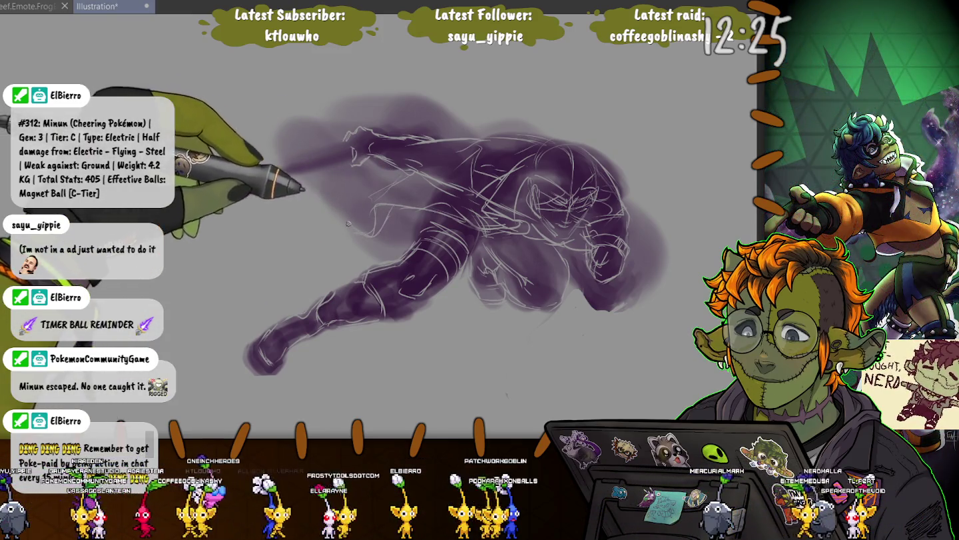
Sketch a thin light line up-left across the torso and an arc over the figure's back
{"action": "left_click_drag", "start_coordinate": [347, 224], "coordinate": [300, 174]}
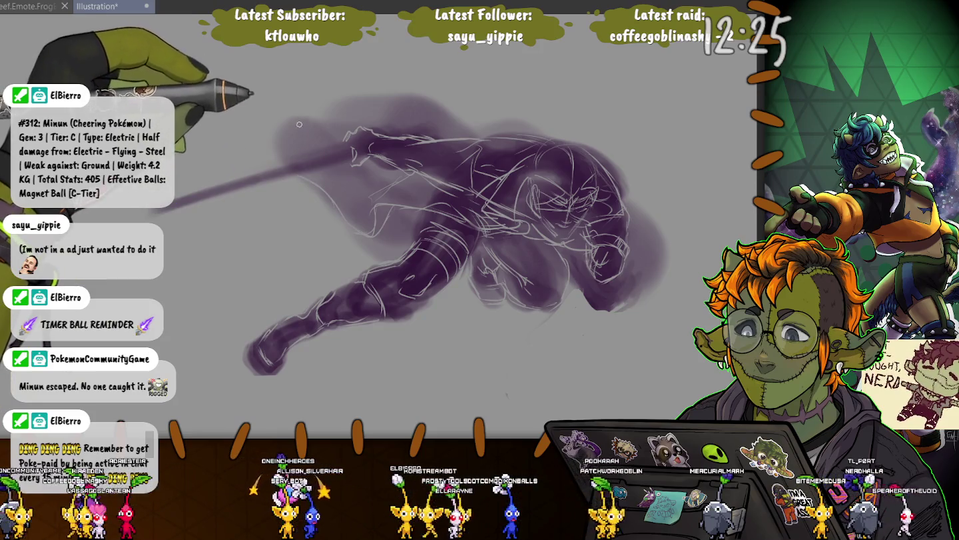
{"action": "left_click_drag", "start_coordinate": [346, 223], "coordinate": [296, 172]}
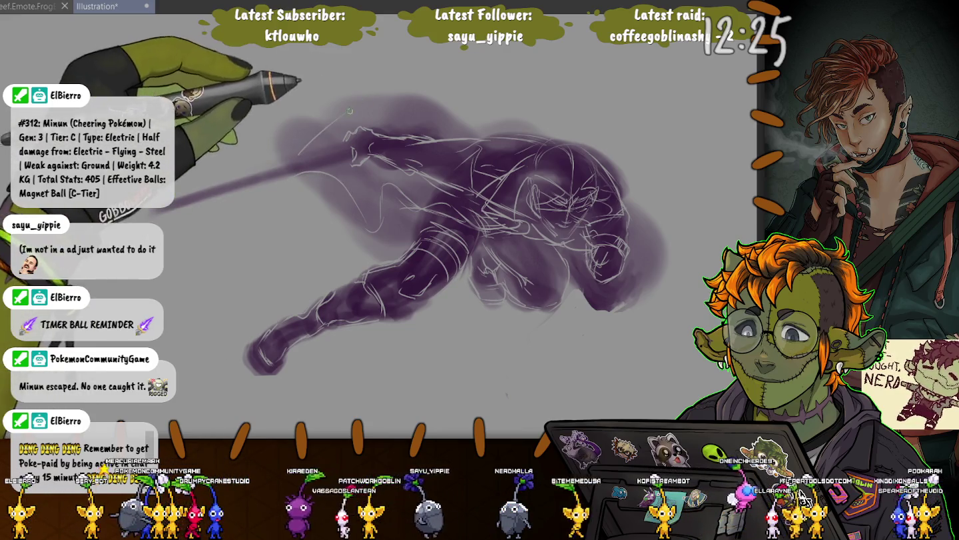
{"action": "left_click_drag", "start_coordinate": [303, 148], "coordinate": [460, 115]}
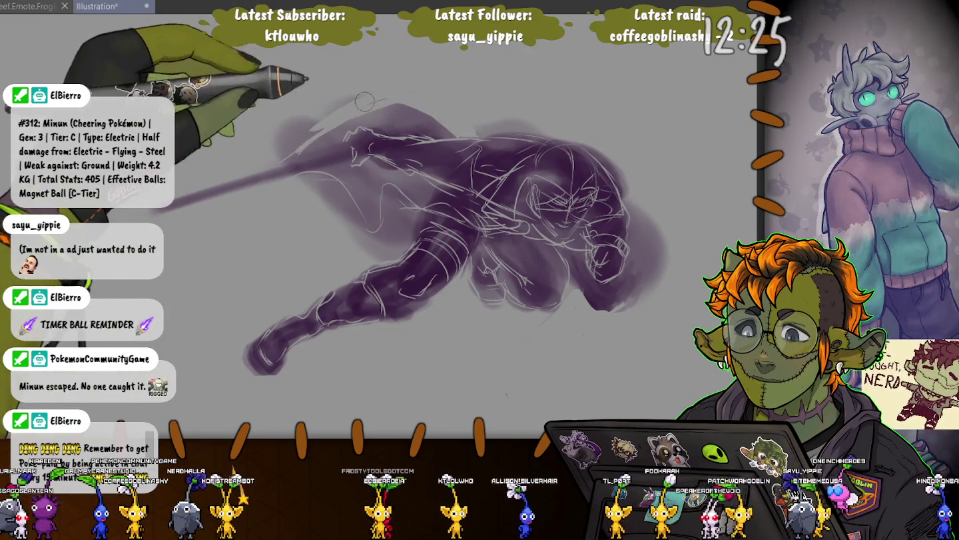
Erase the upper-left sketch strokes, extend the purple cape left, then switch to the YJHref tab
{"action": "left_click_drag", "start_coordinate": [394, 97], "coordinate": [264, 141]}
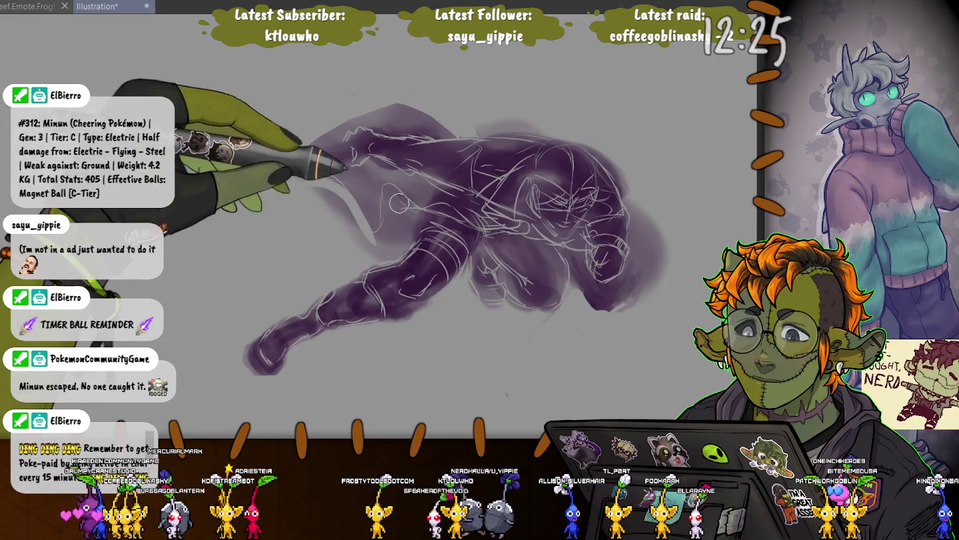
{"action": "left_click_drag", "start_coordinate": [372, 244], "coordinate": [360, 247]}
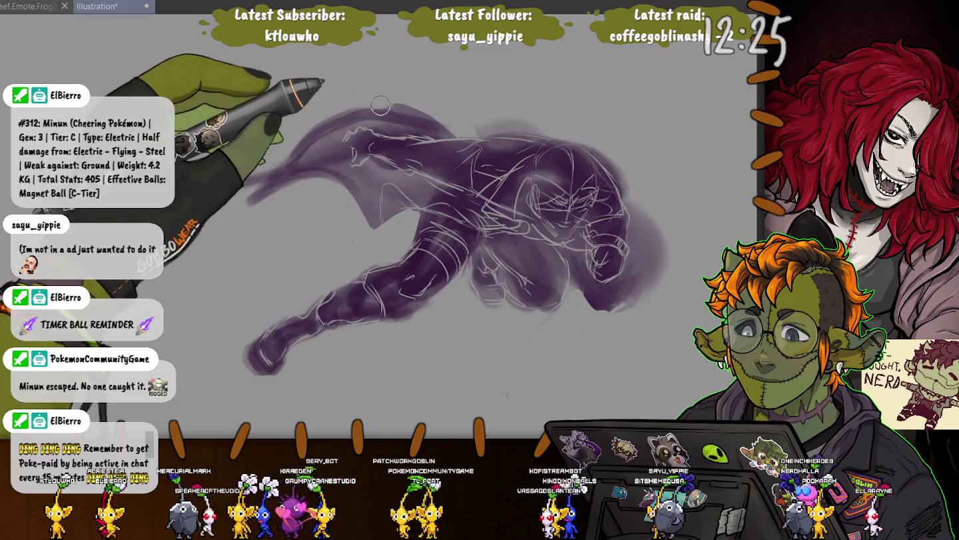
{"action": "left_click_drag", "start_coordinate": [337, 159], "coordinate": [163, 207]}
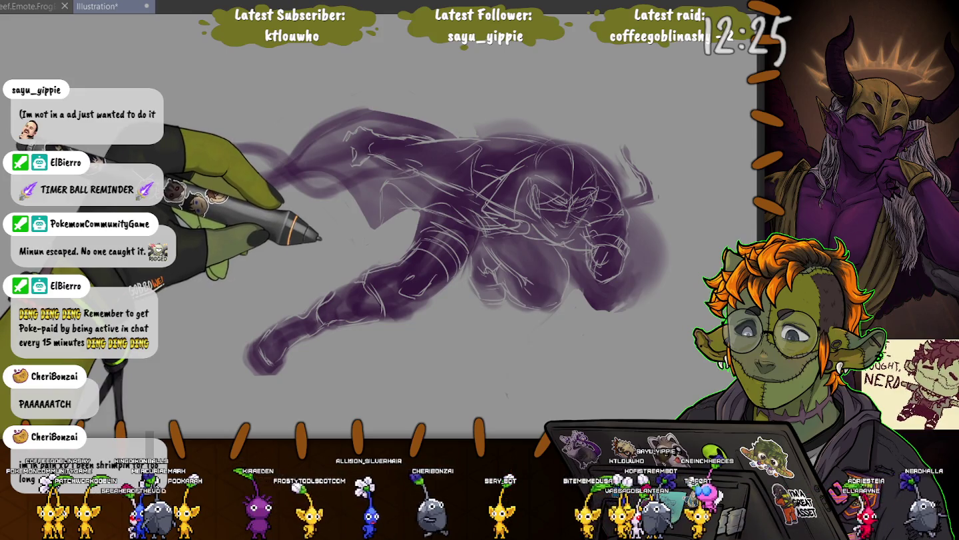
{"action": "key", "text": "ctrl+Tab"}
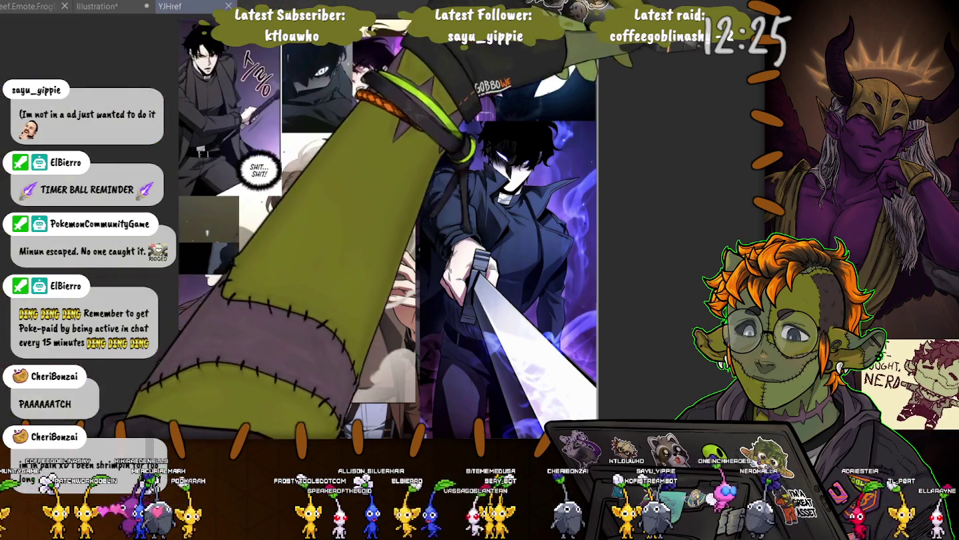
Dock the YJHref tab at the right edge so it sits in its own pane
{"action": "left_click_drag", "start_coordinate": [170, 6], "coordinate": [600, 200]}
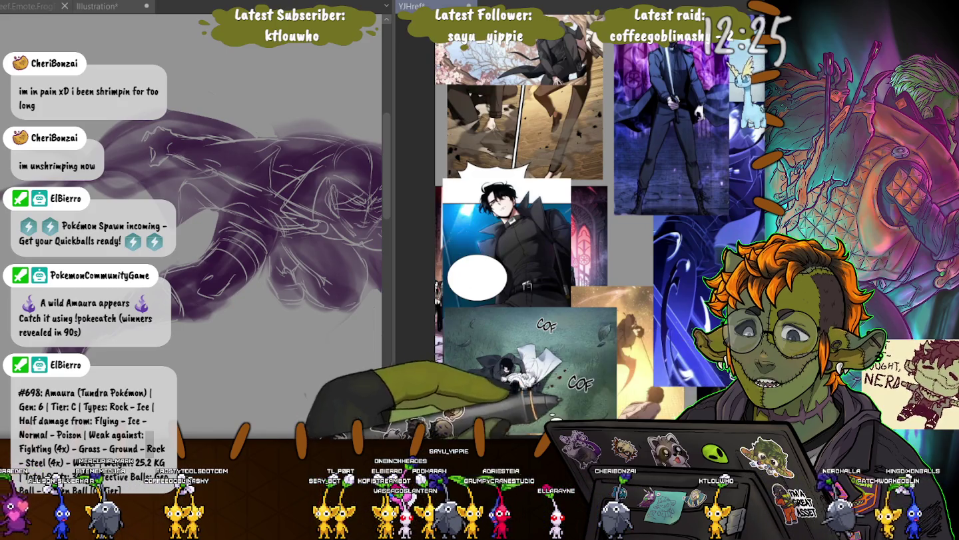
Pan the YJHref collage to reveal more panels, then select and widen the Illustration pane
{"action": "left_click_drag", "start_coordinate": [566, 200], "coordinate": [463, 199]}
{"action": "left_click_drag", "start_coordinate": [566, 199], "coordinate": [586, 201]}
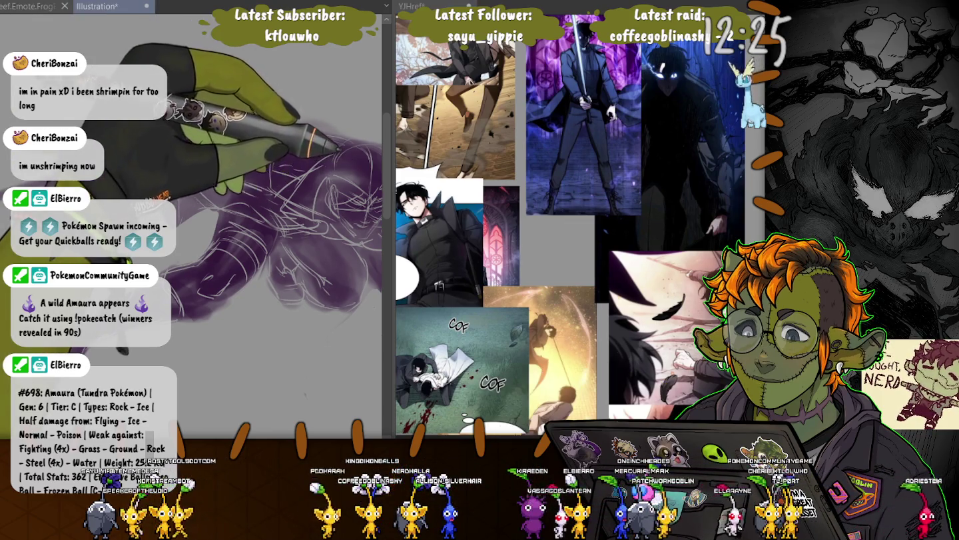
{"action": "left_click", "coordinate": [100, 7]}
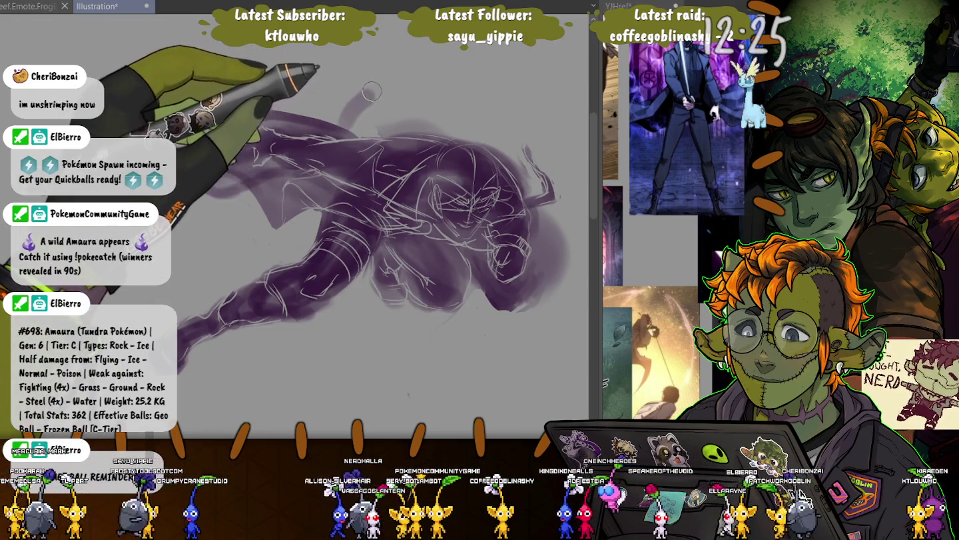
Paint a dark purple cape mass above and right of the figure, undoing one stray arc, and smudge its upper-left area
{"action": "left_click_drag", "start_coordinate": [372, 92], "coordinate": [180, 159]}
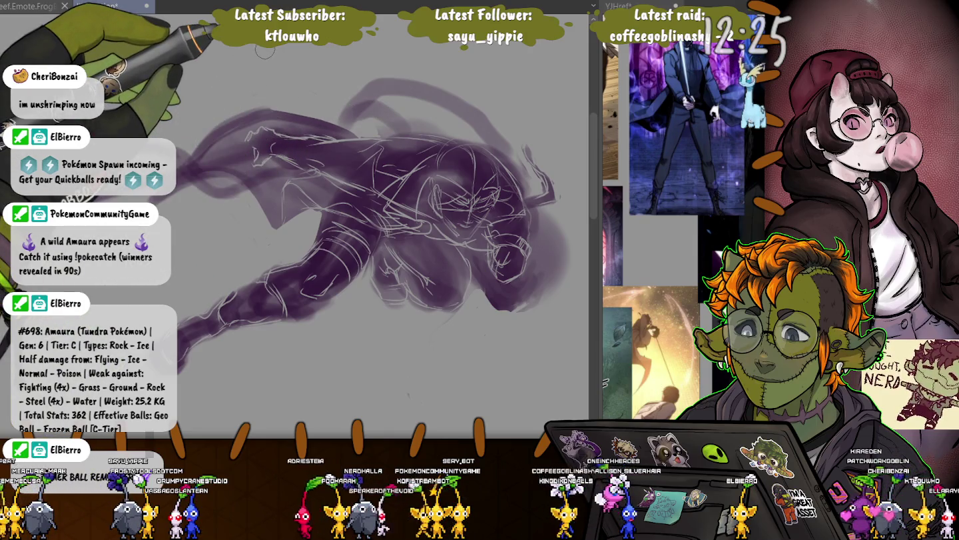
{"action": "key", "text": "ctrl+z"}
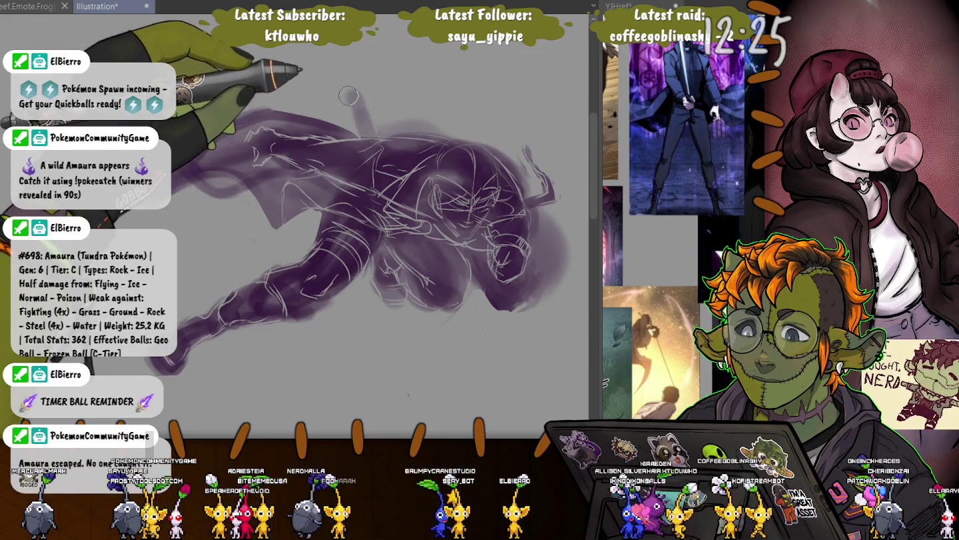
{"action": "left_click_drag", "start_coordinate": [348, 95], "coordinate": [356, 101]}
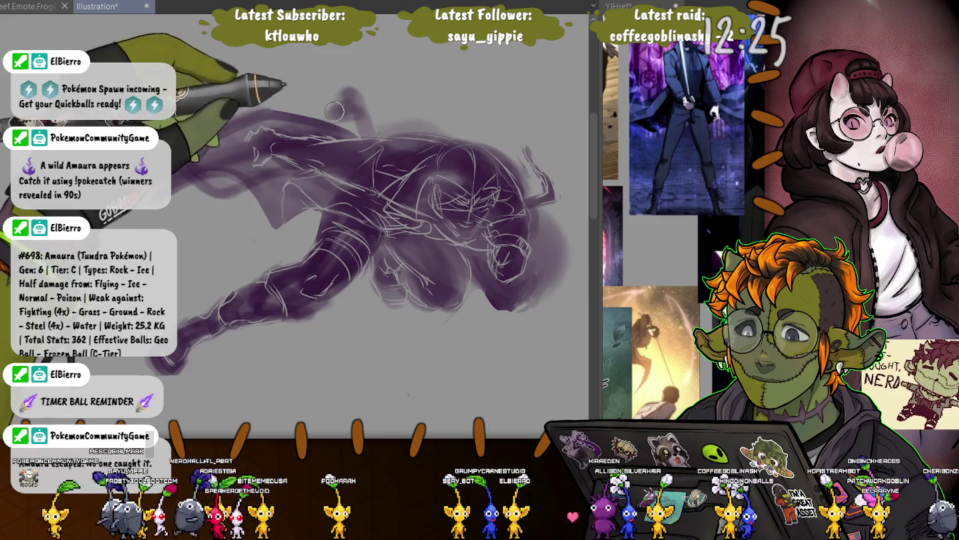
{"action": "mouse_move", "coordinate": [355, 101]}
{"action": "left_mouse_down"}
{"action": "mouse_move", "coordinate": [495, 122]}
{"action": "mouse_move", "coordinate": [385, 90]}
{"action": "mouse_move", "coordinate": [321, 160]}
{"action": "mouse_move", "coordinate": [362, 85]}
{"action": "mouse_move", "coordinate": [374, 123]}
{"action": "mouse_move", "coordinate": [494, 113]}
{"action": "mouse_move", "coordinate": [323, 140]}
{"action": "mouse_move", "coordinate": [338, 108]}
{"action": "mouse_move", "coordinate": [485, 131]}
{"action": "mouse_move", "coordinate": [538, 228]}
{"action": "left_mouse_up"}
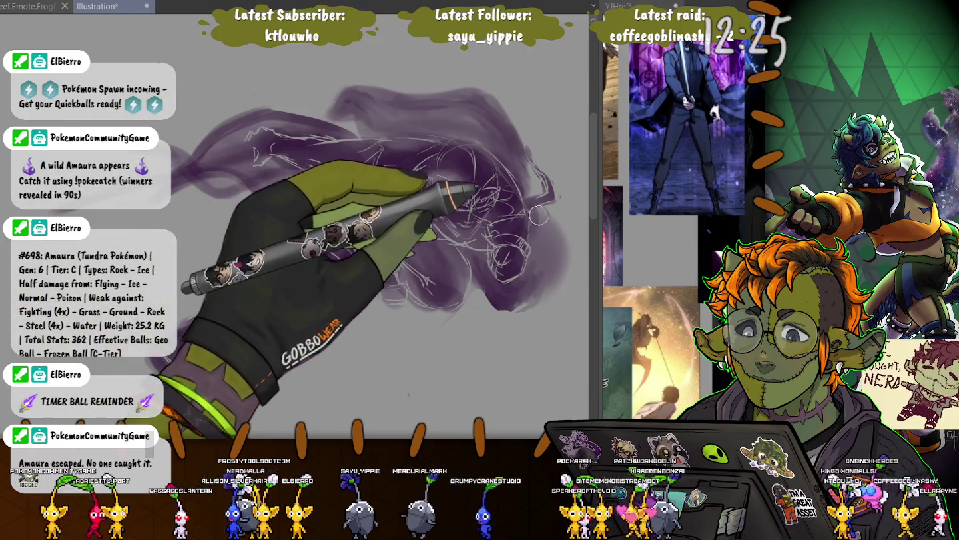
{"action": "mouse_move", "coordinate": [538, 229]}
{"action": "left_mouse_down"}
{"action": "mouse_move", "coordinate": [533, 277]}
{"action": "mouse_move", "coordinate": [539, 207]}
{"action": "mouse_move", "coordinate": [553, 248]}
{"action": "left_mouse_up"}
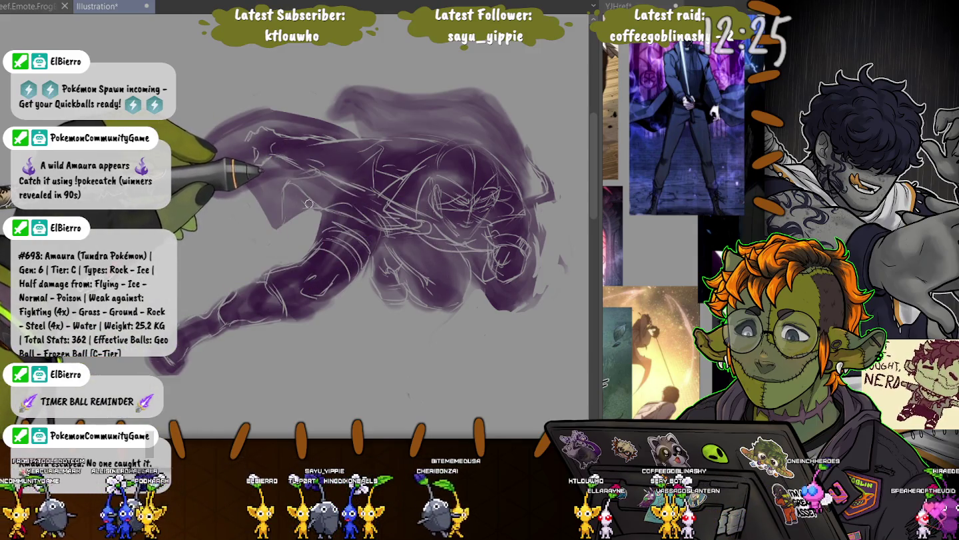
{"action": "left_click_drag", "start_coordinate": [308, 203], "coordinate": [470, 283]}
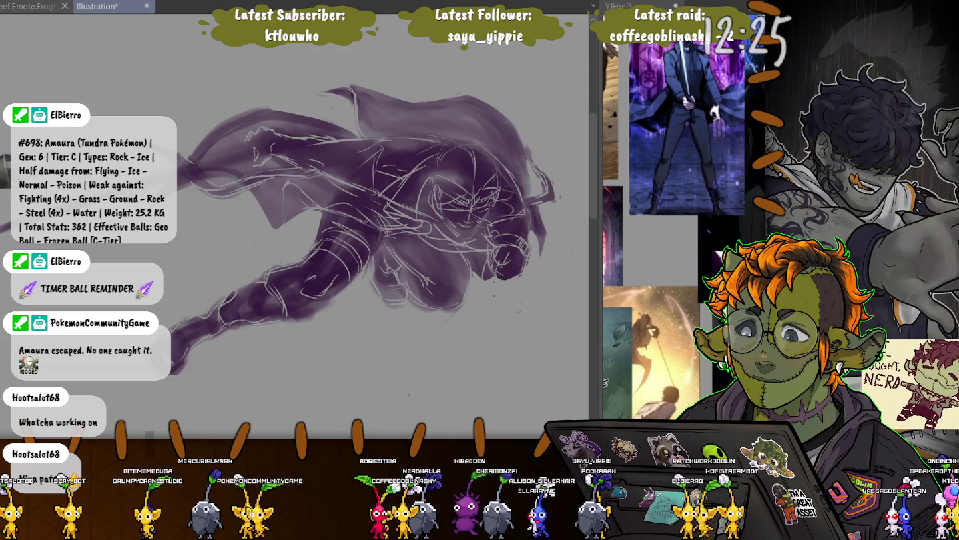
Pan the canvas to bring the figure's left side into view
{"action": "left_click_drag", "start_coordinate": [139, 180], "coordinate": [212, 182]}
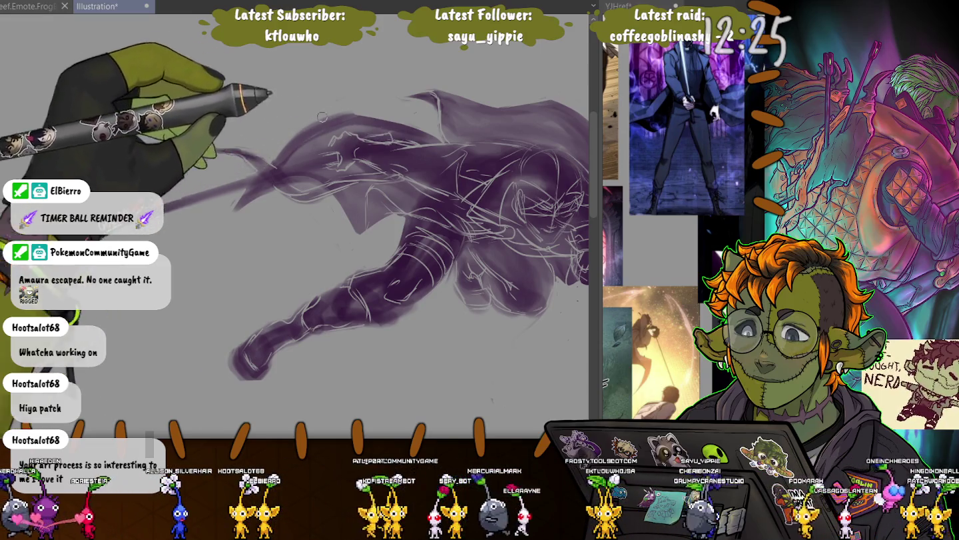
Paint a long purple stroke down-left from the cape and a thin sword blade back toward it
{"action": "left_click_drag", "start_coordinate": [270, 166], "coordinate": [165, 213]}
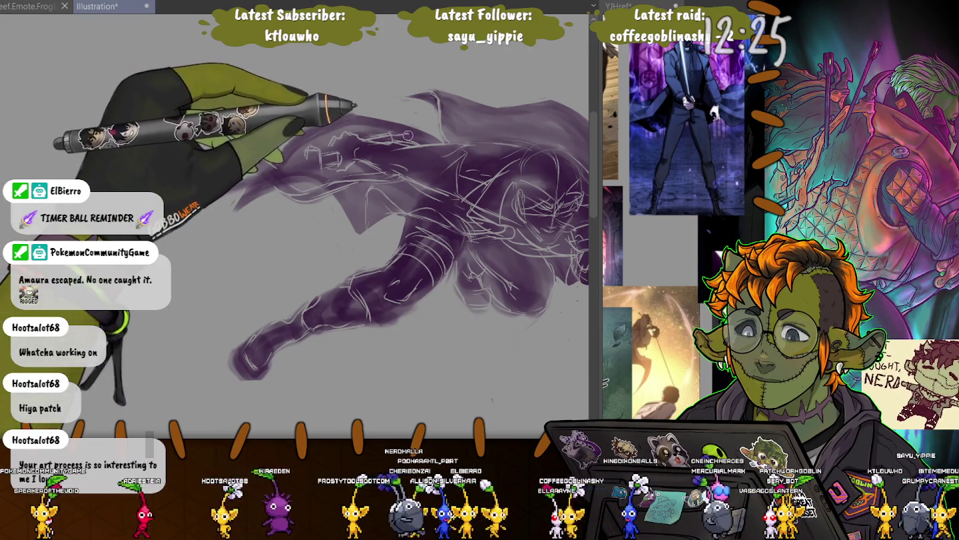
{"action": "left_click_drag", "start_coordinate": [126, 237], "coordinate": [307, 164]}
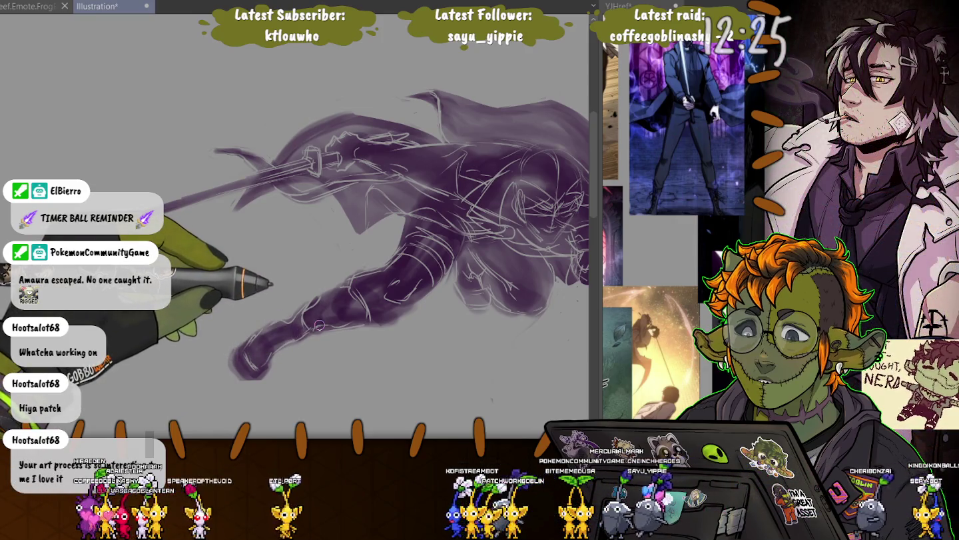
Rotate, enlarge and shift the canvas view of the figure, then scroll up three notches
{"action": "left_click_drag", "start_coordinate": [175, 134], "coordinate": [373, 246]}
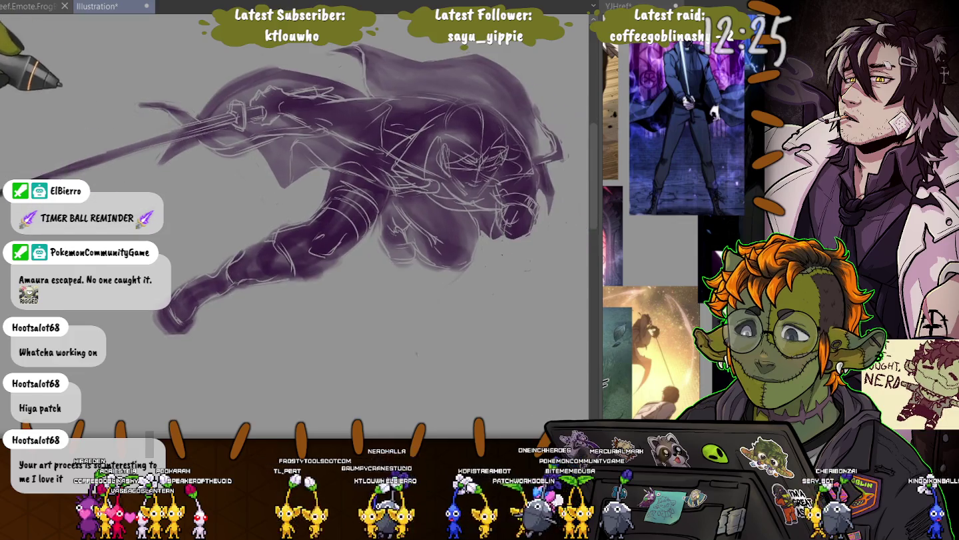
{"action": "left_click_drag", "start_coordinate": [430, 284], "coordinate": [484, 283]}
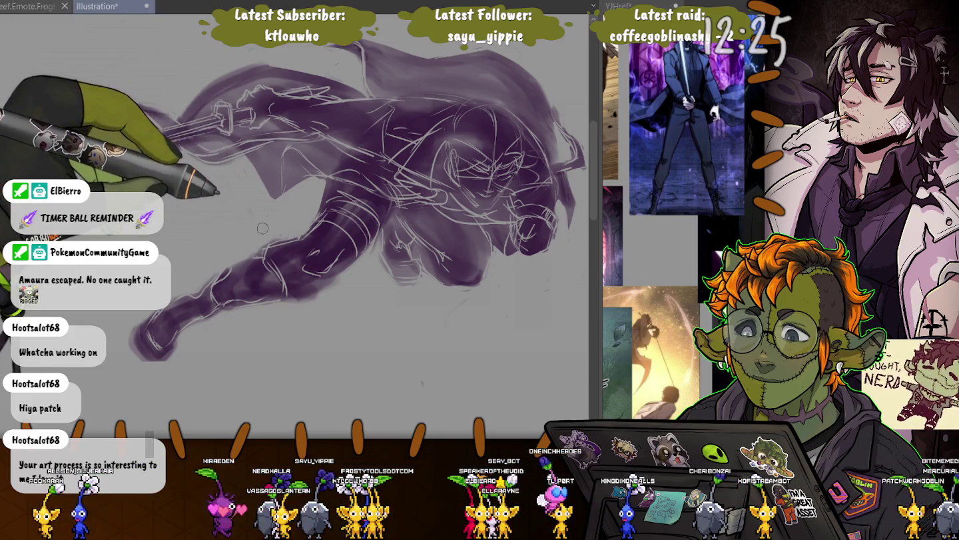
{"action": "left_click_drag", "start_coordinate": [262, 227], "coordinate": [230, 255]}
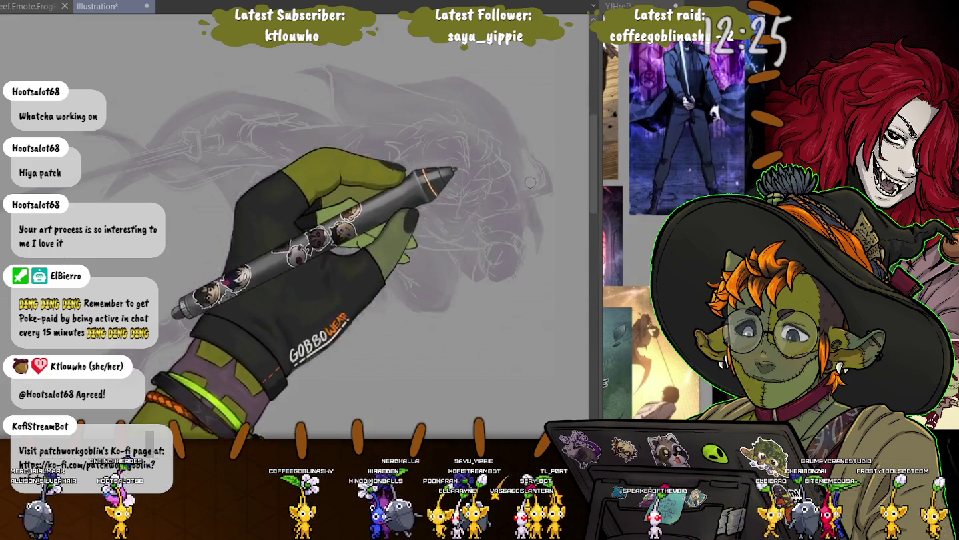
{"action": "scroll", "coordinate": [321, 289], "scroll_direction": "up", "scroll_amount": 5}
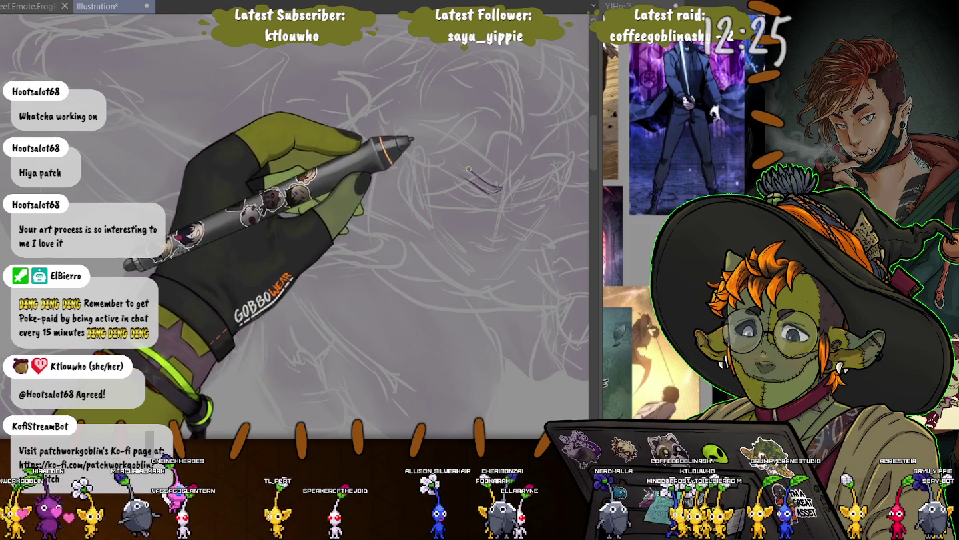
Draw a short angled stroke near the upper middle of the sketch
{"action": "left_click_drag", "start_coordinate": [469, 170], "coordinate": [447, 172]}
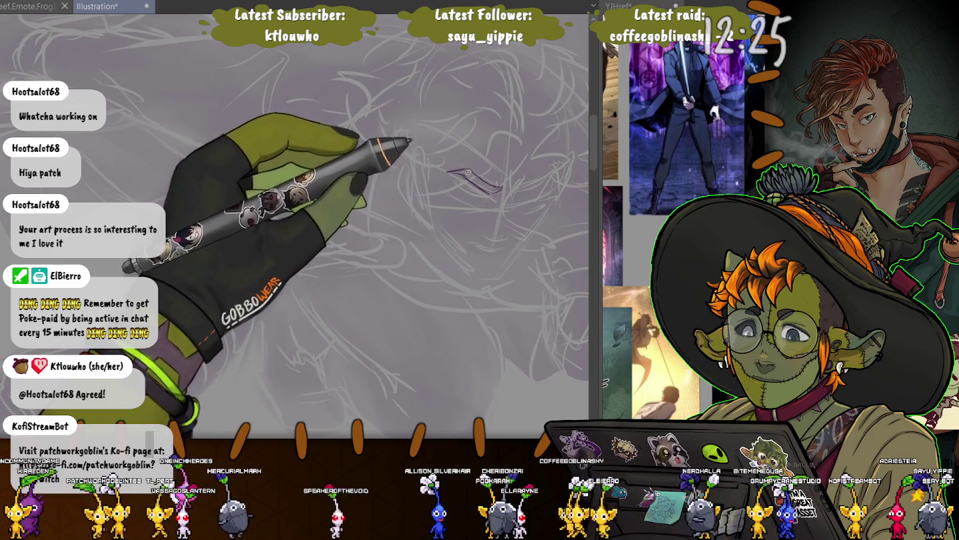
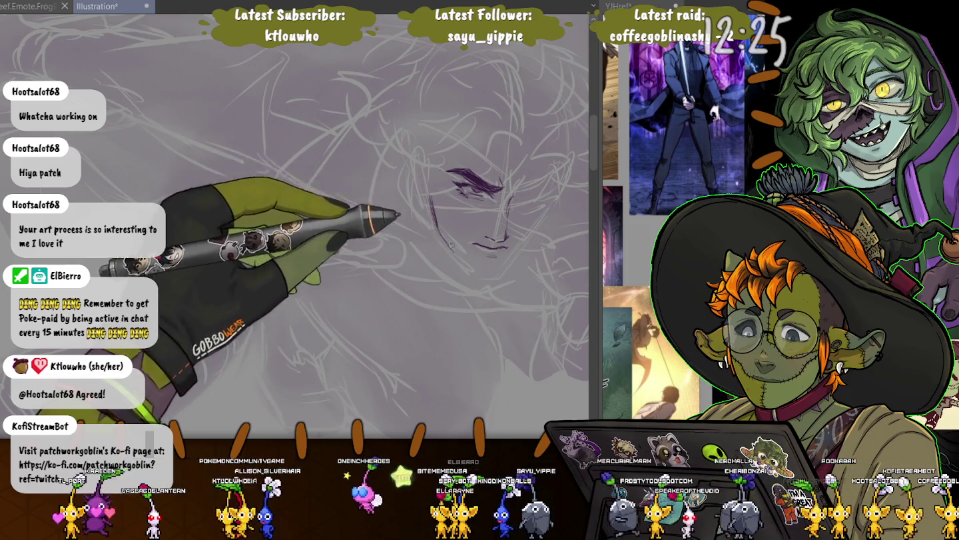
Extend the purple jaw stroke, thin it with the eraser, and lasso the eye and brow strokes
{"action": "mouse_move", "coordinate": [449, 245]}
{"action": "left_mouse_down"}
{"action": "mouse_move", "coordinate": [468, 265]}
{"action": "mouse_move", "coordinate": [505, 272]}
{"action": "left_mouse_up"}
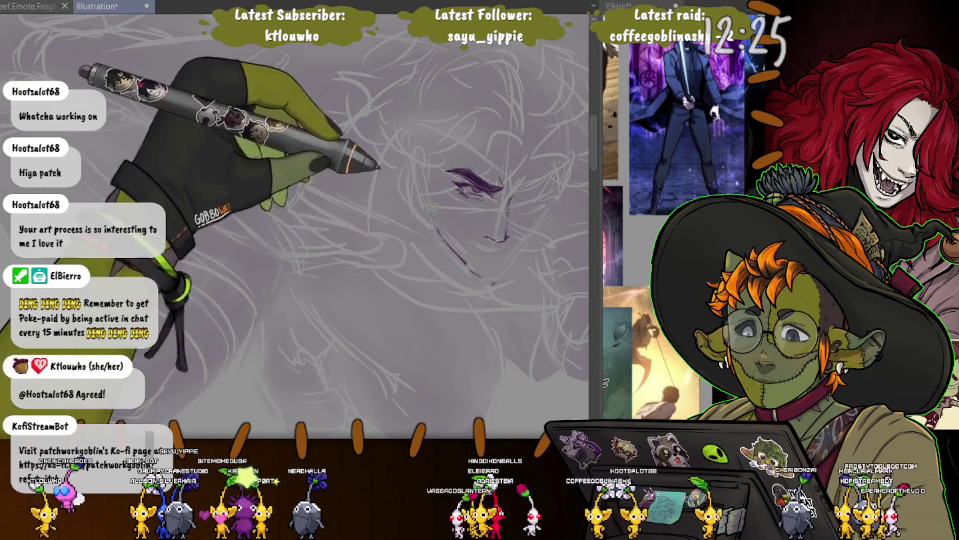
{"action": "left_click_drag", "start_coordinate": [436, 225], "coordinate": [477, 276]}
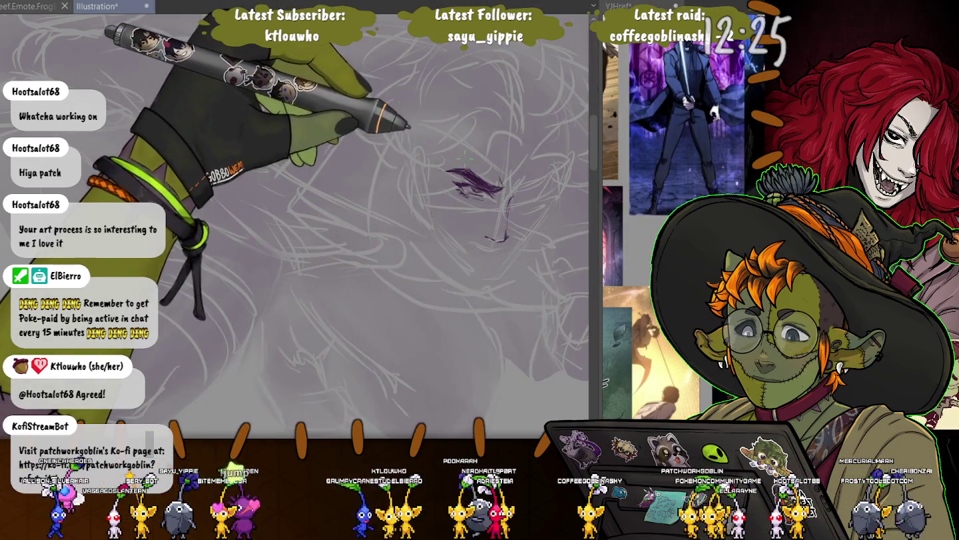
{"action": "left_click_drag", "start_coordinate": [501, 163], "coordinate": [469, 152]}
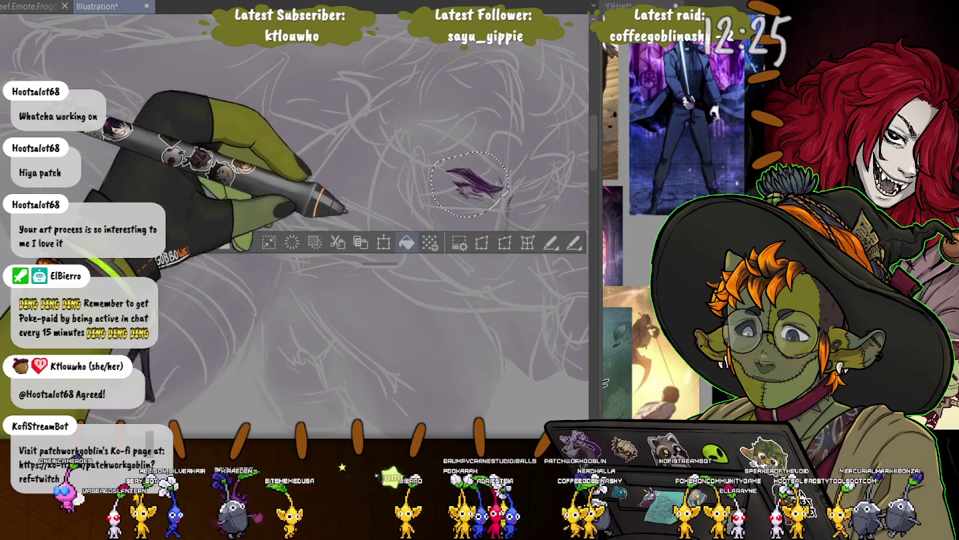
Free-transform the selected eye and brow strokes into place over the sketch, then deselect
{"action": "key", "text": "ctrl+t"}
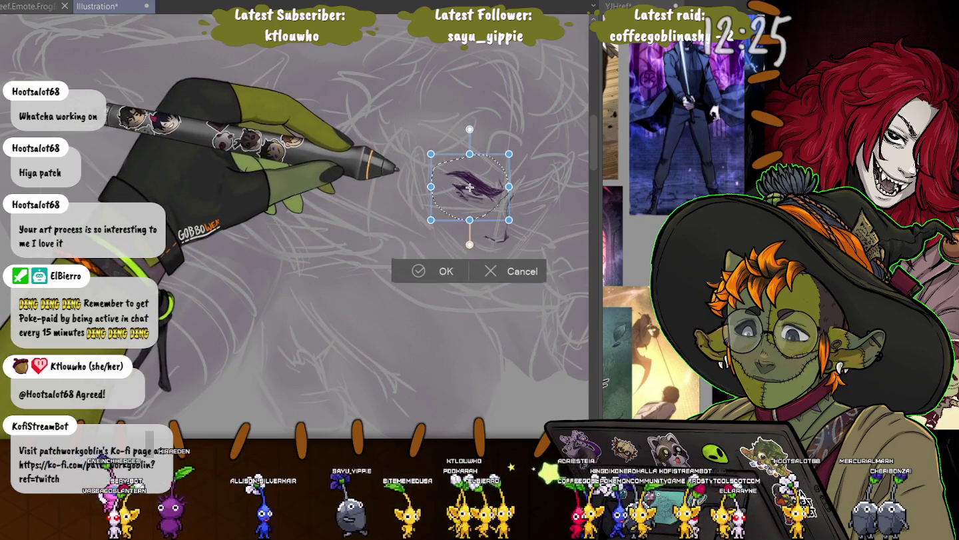
{"action": "key", "text": "Return"}
{"action": "key", "text": "ctrl+d"}
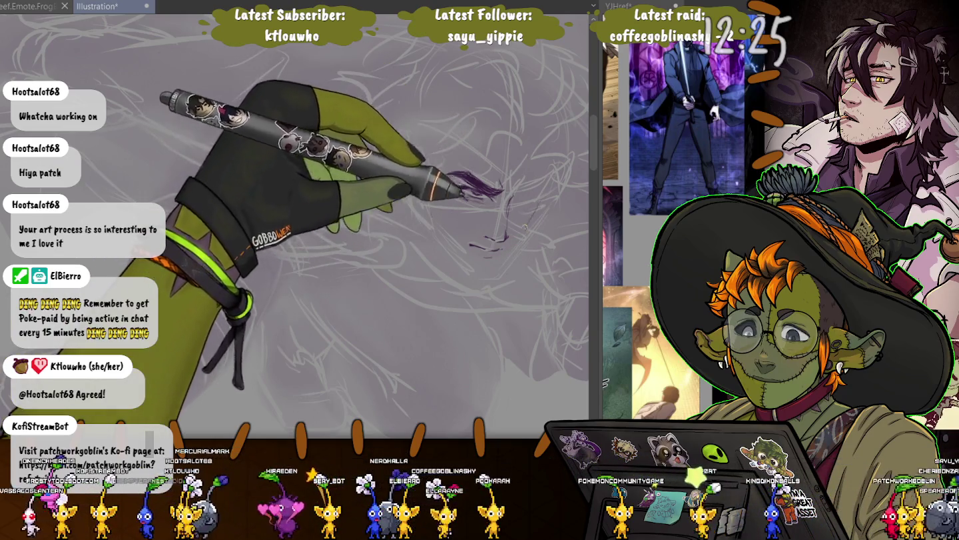
Ink a purple face line and the jawline from the cheek down to the chin
{"action": "left_click_drag", "start_coordinate": [538, 203], "coordinate": [525, 231]}
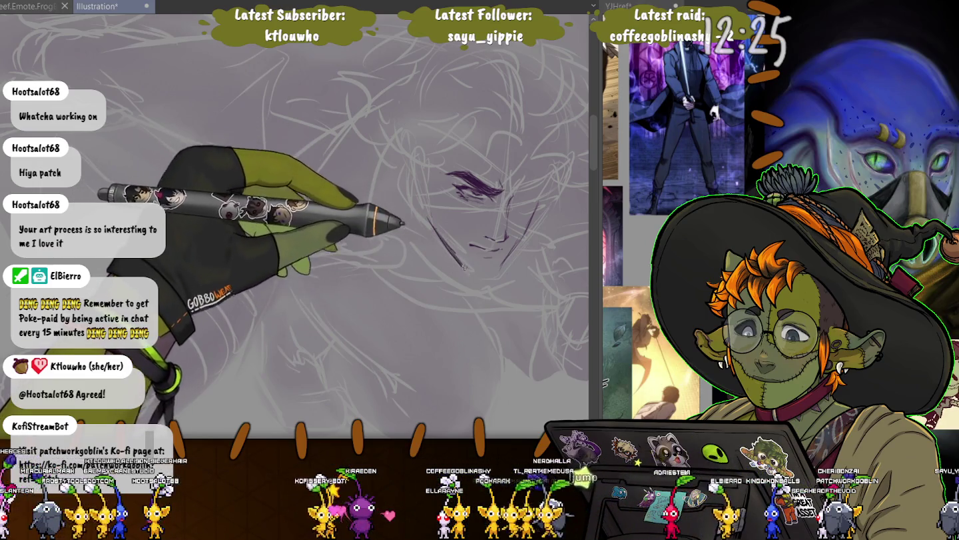
{"action": "left_click_drag", "start_coordinate": [429, 219], "coordinate": [470, 270]}
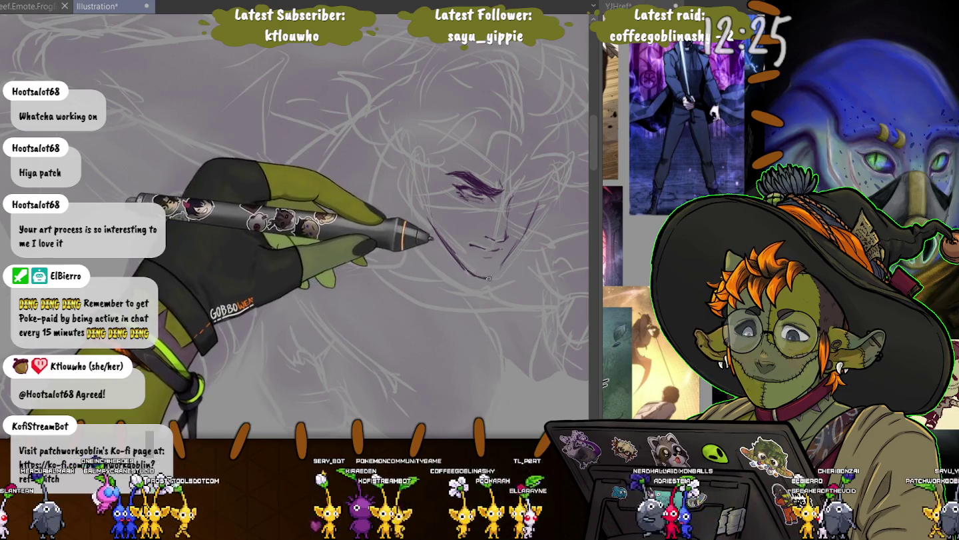
{"action": "left_click_drag", "start_coordinate": [434, 230], "coordinate": [496, 276]}
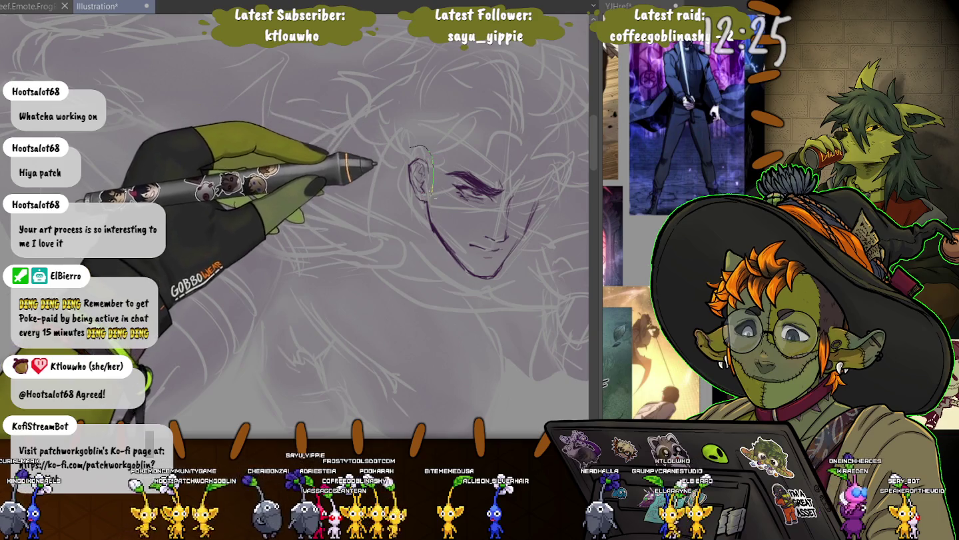
Select the inked ear, transform it into place, and deselect
{"action": "left_click_drag", "start_coordinate": [420, 200], "coordinate": [415, 203]}
{"action": "key", "text": "ctrl+t"}
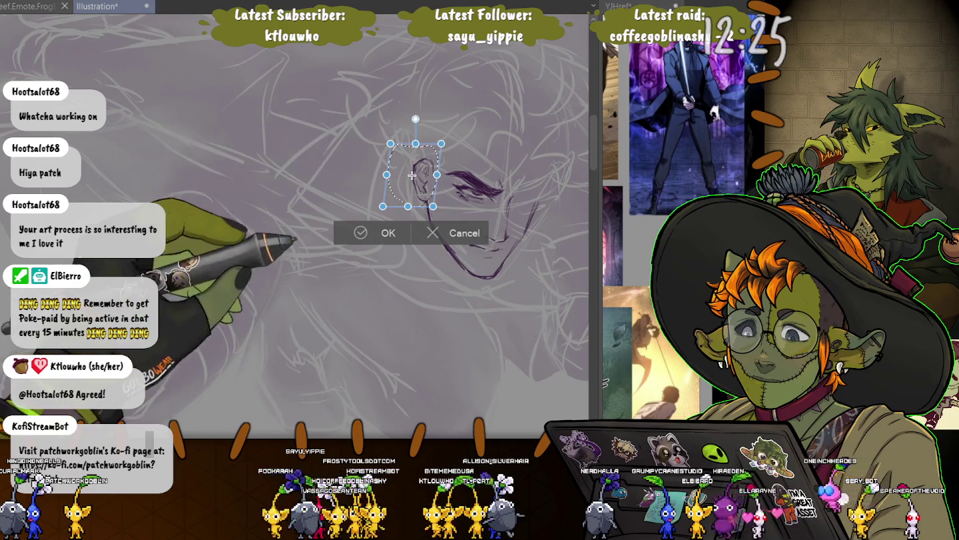
{"action": "key", "text": "Return"}
{"action": "key", "text": "ctrl+d"}
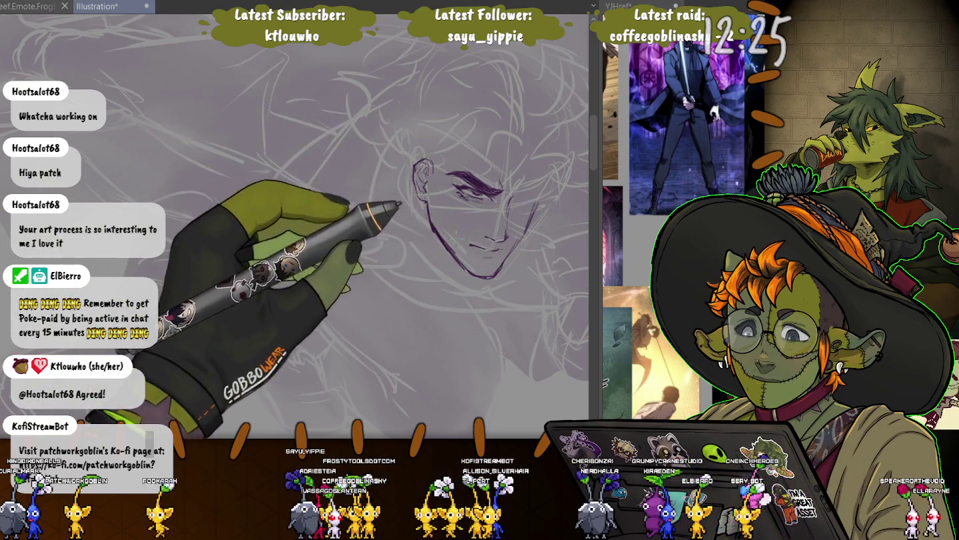
Select the inked face lines, transform them into place, and deselect
{"action": "left_click_drag", "start_coordinate": [441, 216], "coordinate": [443, 220]}
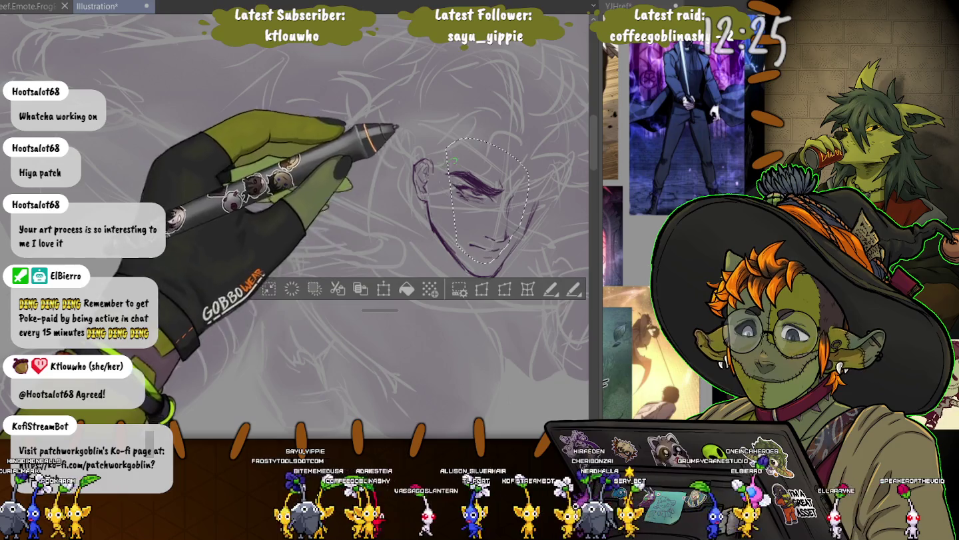
{"action": "key", "text": "ctrl+t"}
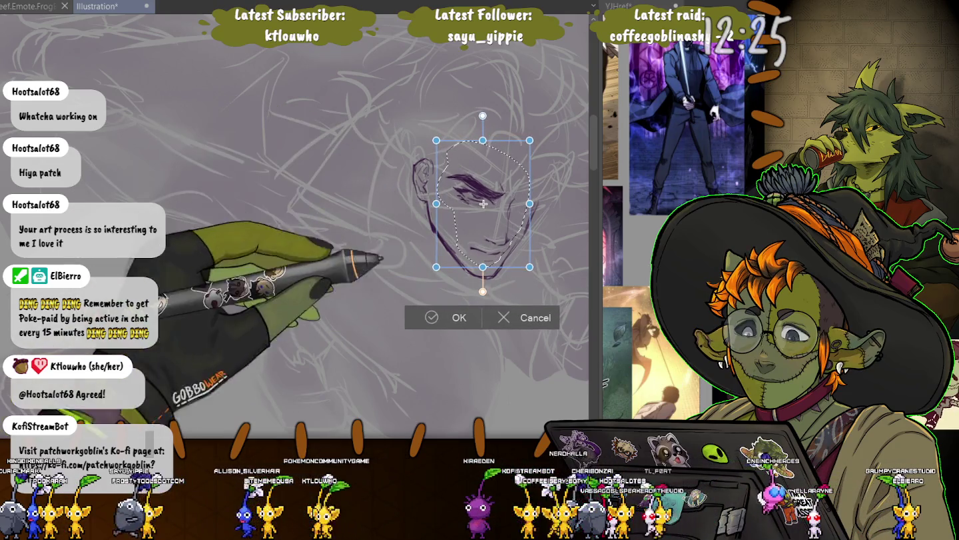
{"action": "key", "text": "Return"}
{"action": "key", "text": "ctrl+d"}
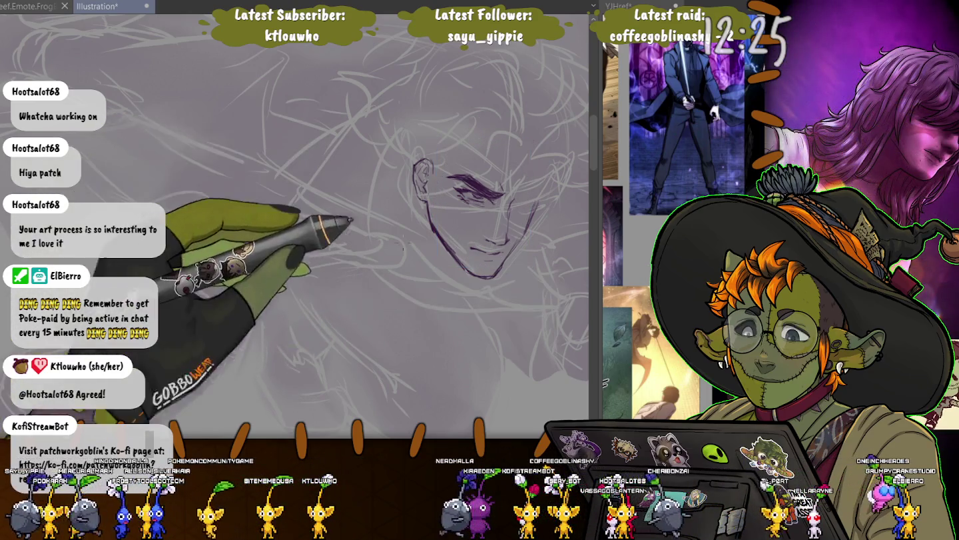
Select the whole face with the ear, scale it up slightly and shift it left
{"action": "left_click_drag", "start_coordinate": [216, 98], "coordinate": [465, 282]}
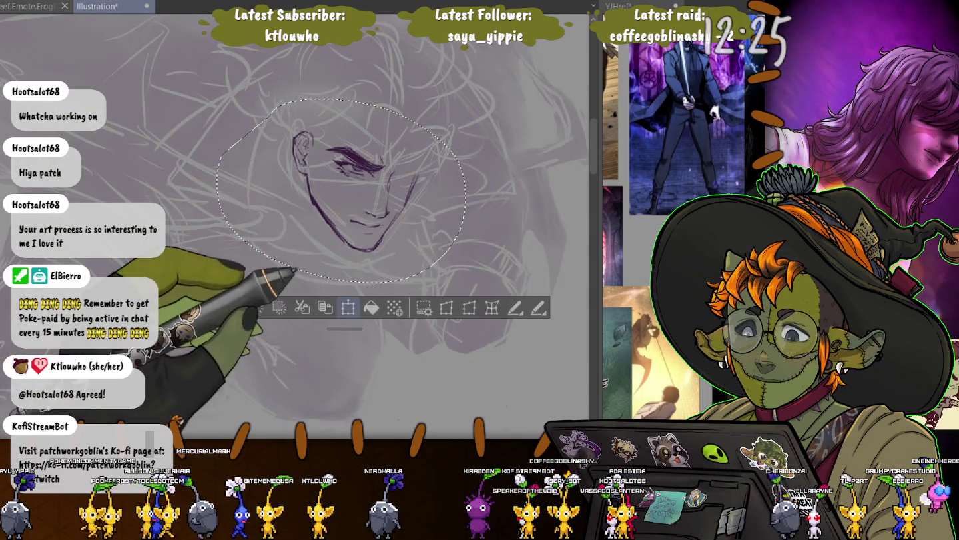
{"action": "key", "text": "ctrl+t"}
{"action": "left_click_drag", "start_coordinate": [465, 98], "coordinate": [482, 86]}
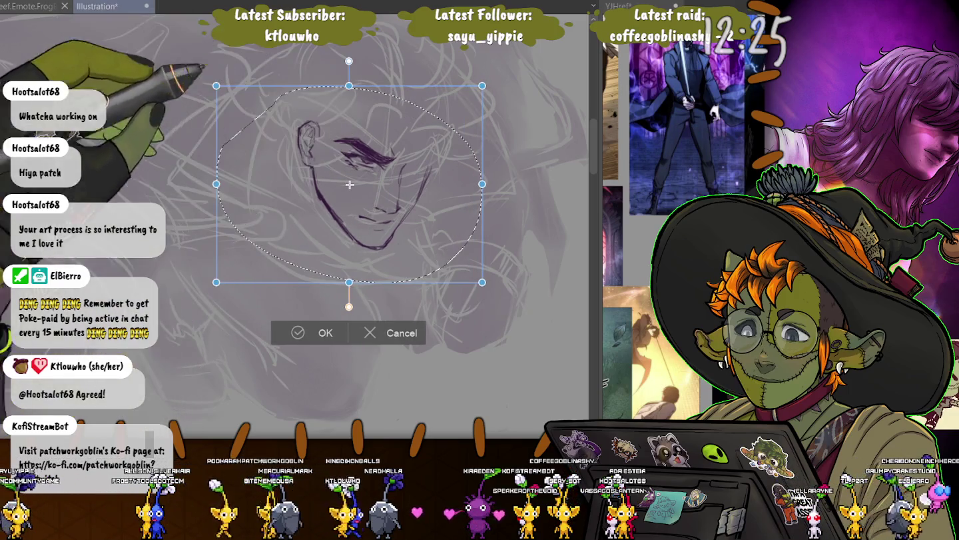
{"action": "left_click_drag", "start_coordinate": [216, 282], "coordinate": [206, 287]}
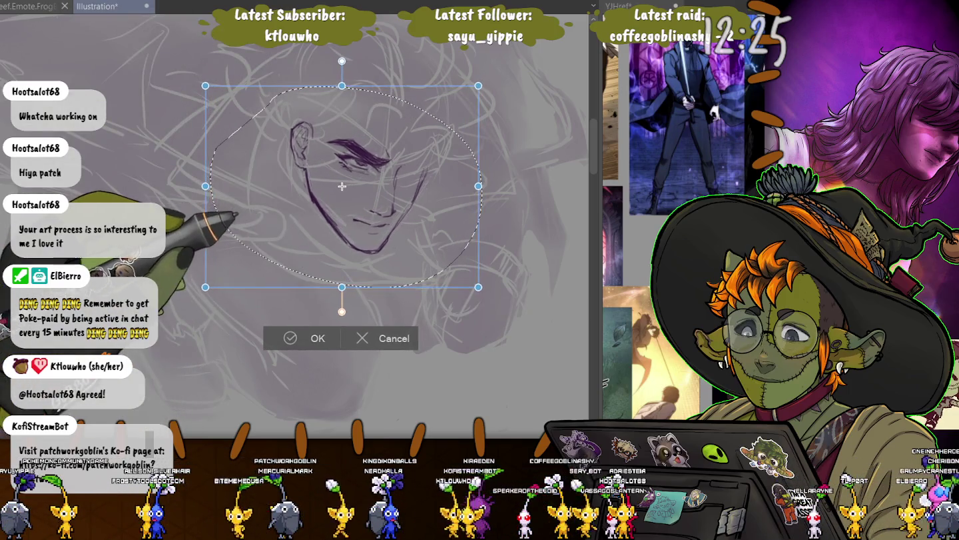
{"action": "key", "text": "Return"}
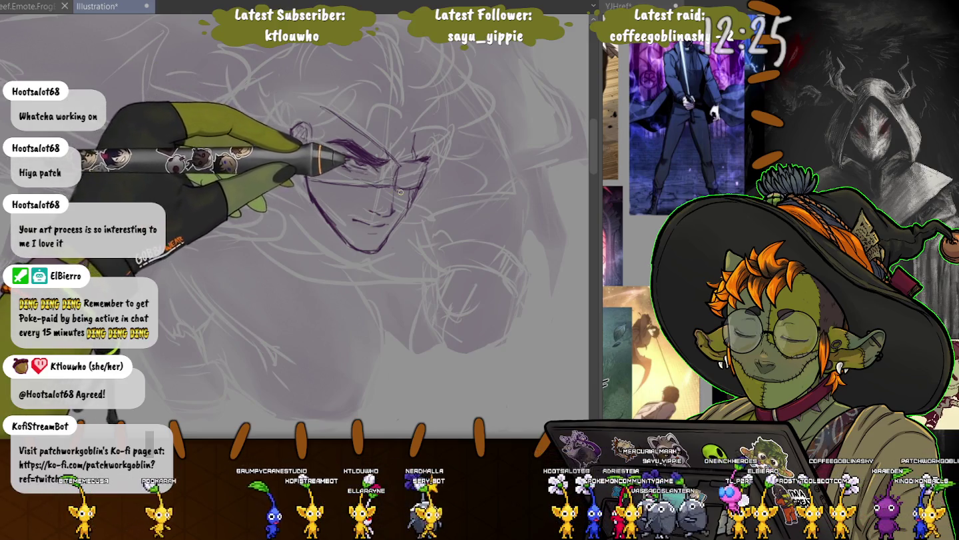
Ink a darker ear outline and curly hair strokes above the brow and crown
{"action": "left_click_drag", "start_coordinate": [299, 124], "coordinate": [303, 153]}
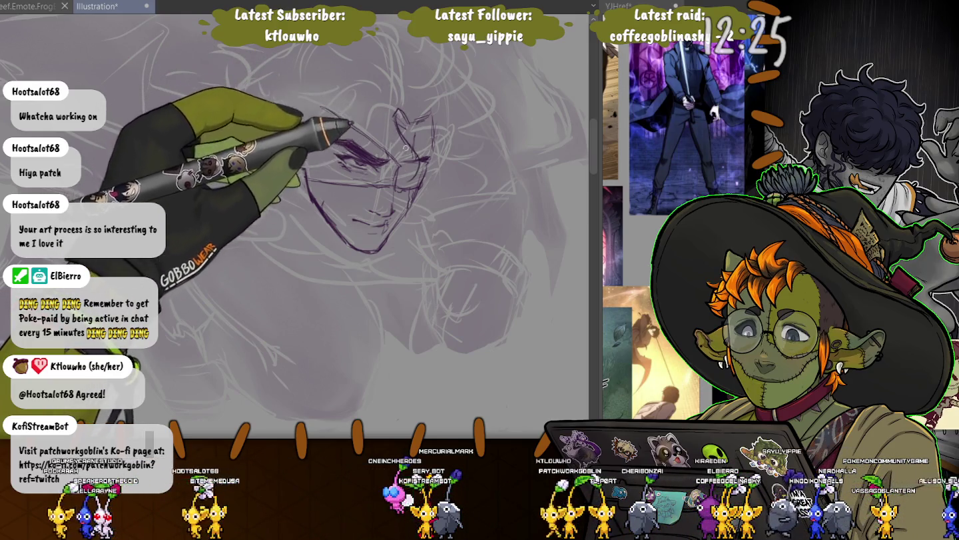
{"action": "left_click_drag", "start_coordinate": [323, 109], "coordinate": [373, 153]}
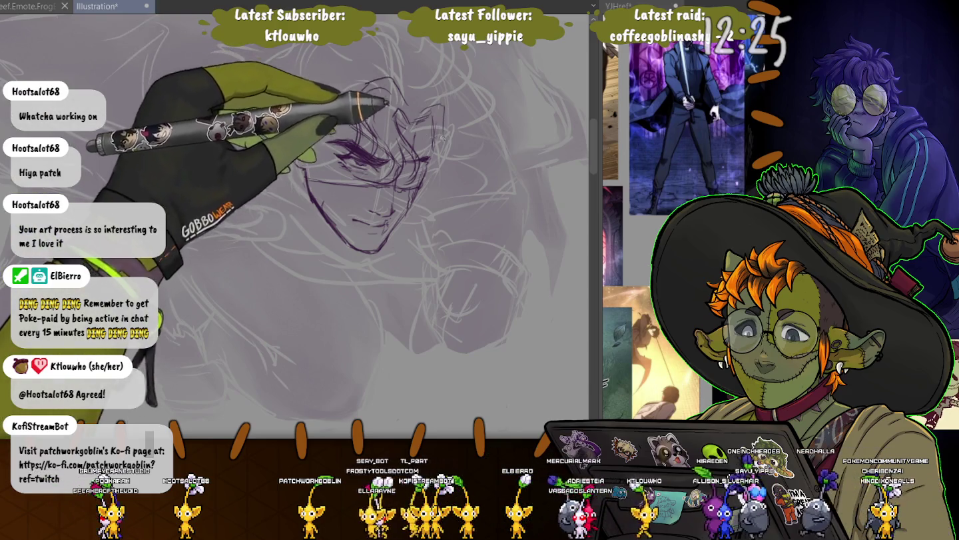
{"action": "mouse_move", "coordinate": [452, 142]}
{"action": "left_mouse_down"}
{"action": "mouse_move", "coordinate": [438, 188]}
{"action": "mouse_move", "coordinate": [460, 141]}
{"action": "mouse_move", "coordinate": [437, 129]}
{"action": "mouse_move", "coordinate": [397, 166]}
{"action": "left_mouse_up"}
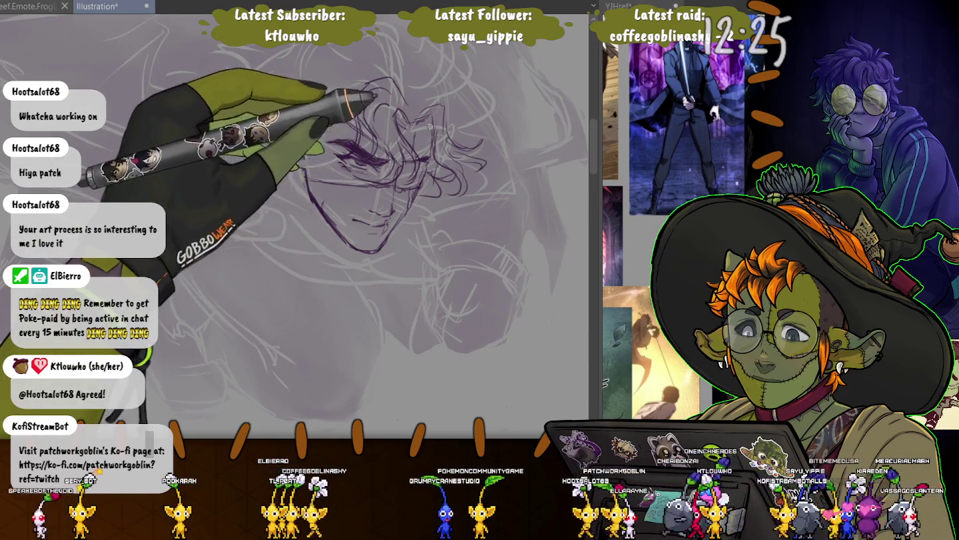
{"action": "left_click_drag", "start_coordinate": [430, 122], "coordinate": [421, 93]}
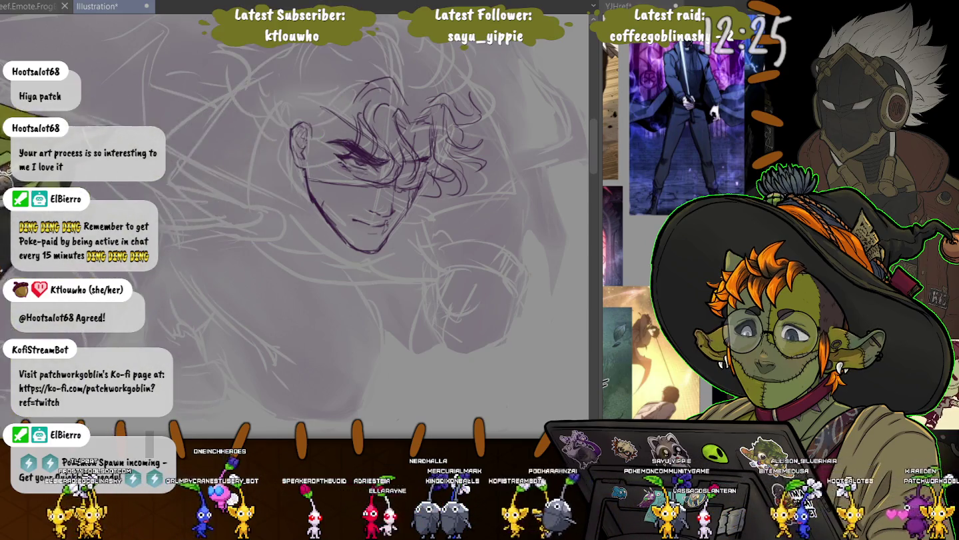
{"action": "left_click_drag", "start_coordinate": [324, 145], "coordinate": [427, 146]}
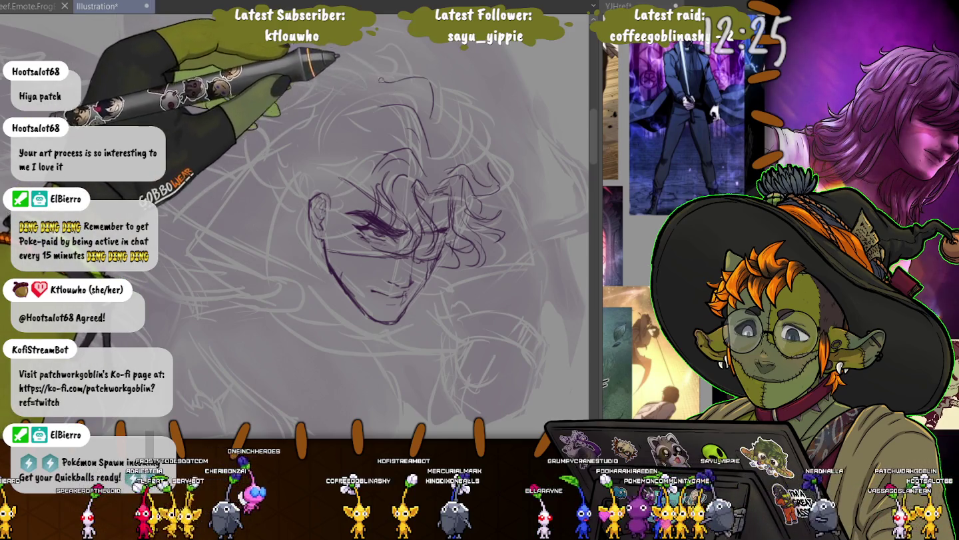
Ink a hair stroke and a short curl arc across the top of the head, then enlarge the brush
{"action": "left_click_drag", "start_coordinate": [394, 91], "coordinate": [332, 65]}
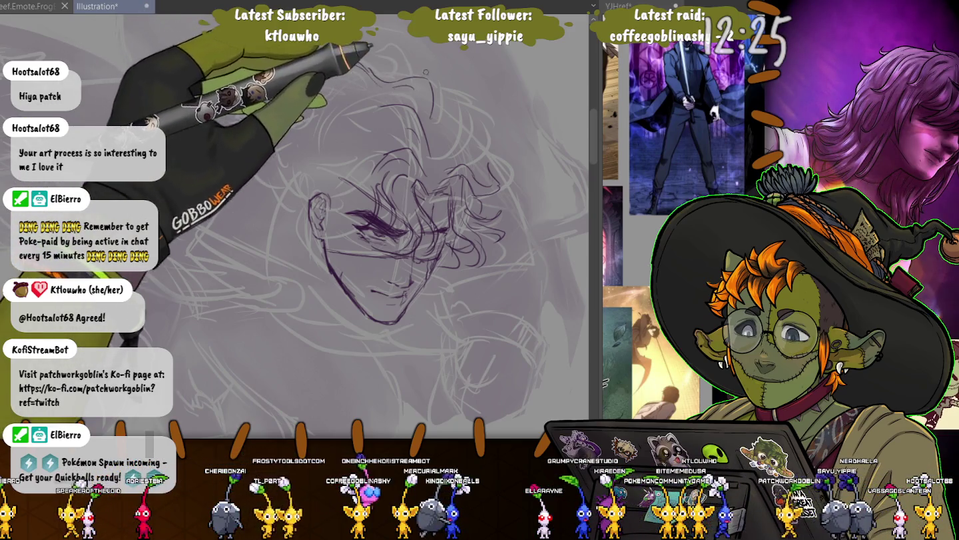
{"action": "left_click_drag", "start_coordinate": [392, 43], "coordinate": [402, 58]}
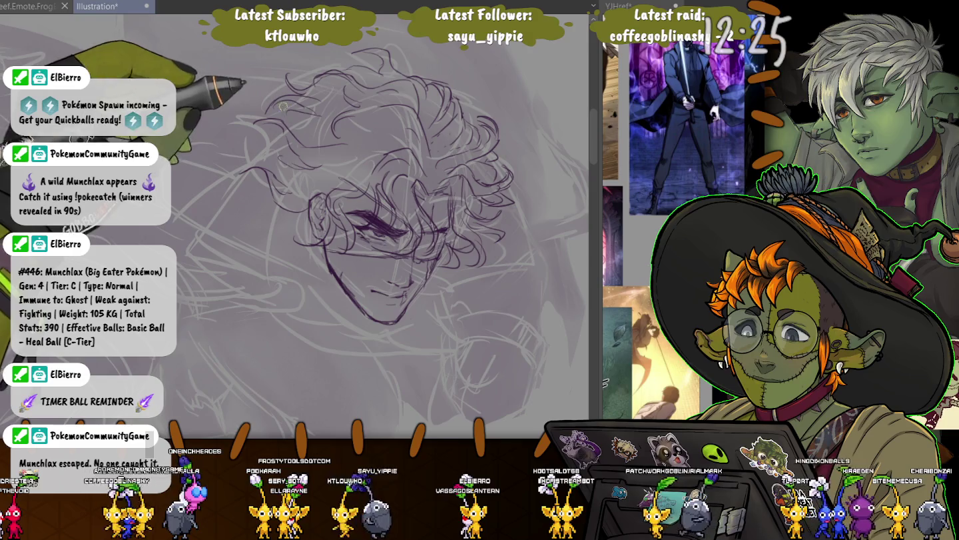
{"action": "key", "text": "]"}
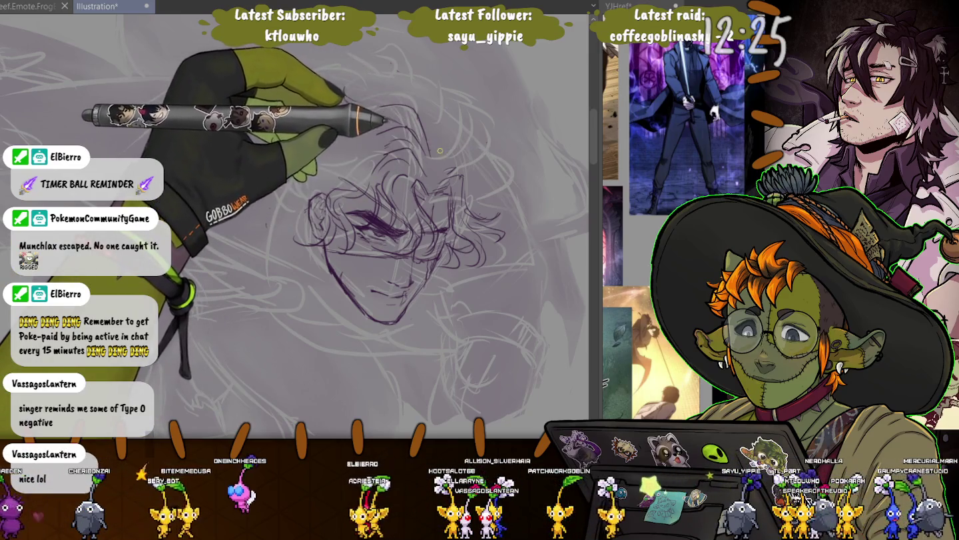
Ink curving and looping hair strands across the top of the head
{"action": "left_click_drag", "start_coordinate": [517, 199], "coordinate": [429, 138]}
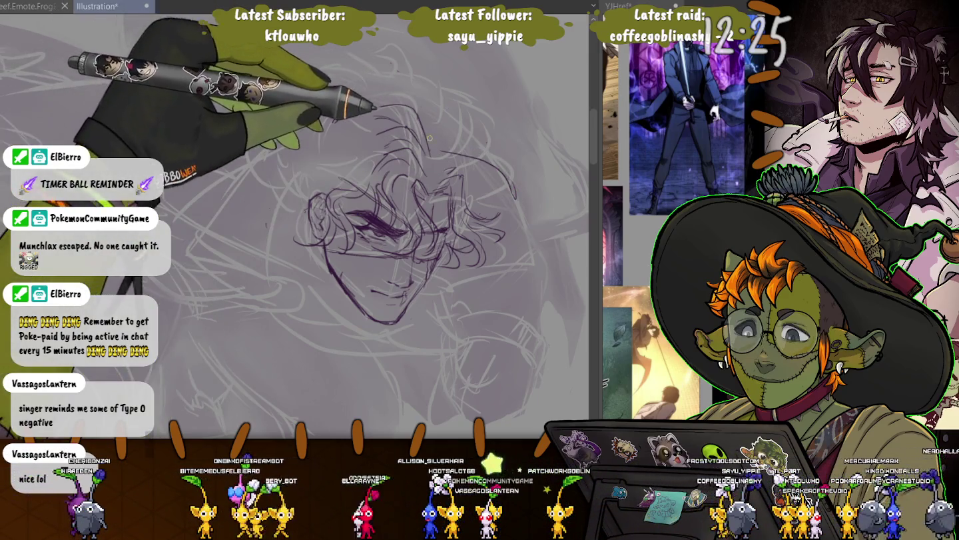
{"action": "left_click_drag", "start_coordinate": [443, 99], "coordinate": [506, 132]}
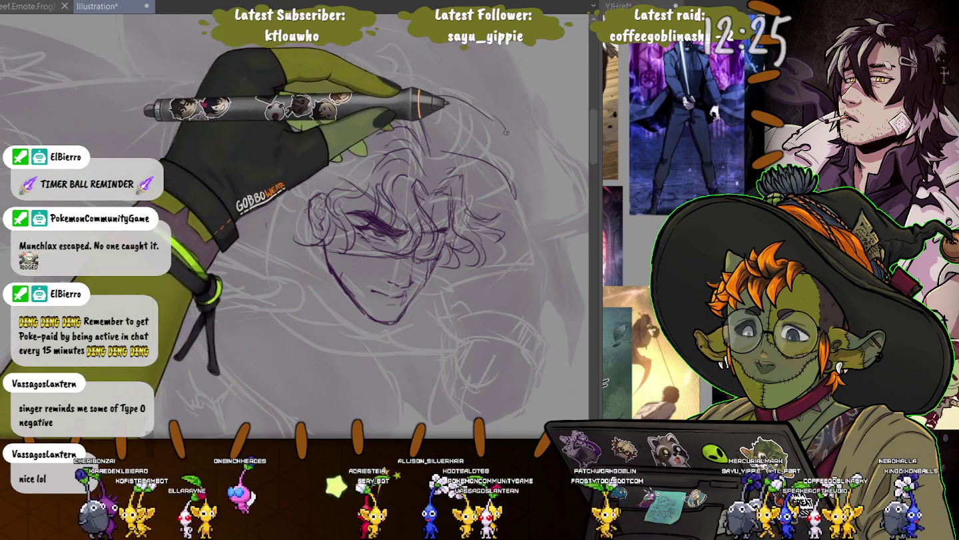
{"action": "left_click_drag", "start_coordinate": [383, 108], "coordinate": [412, 128]}
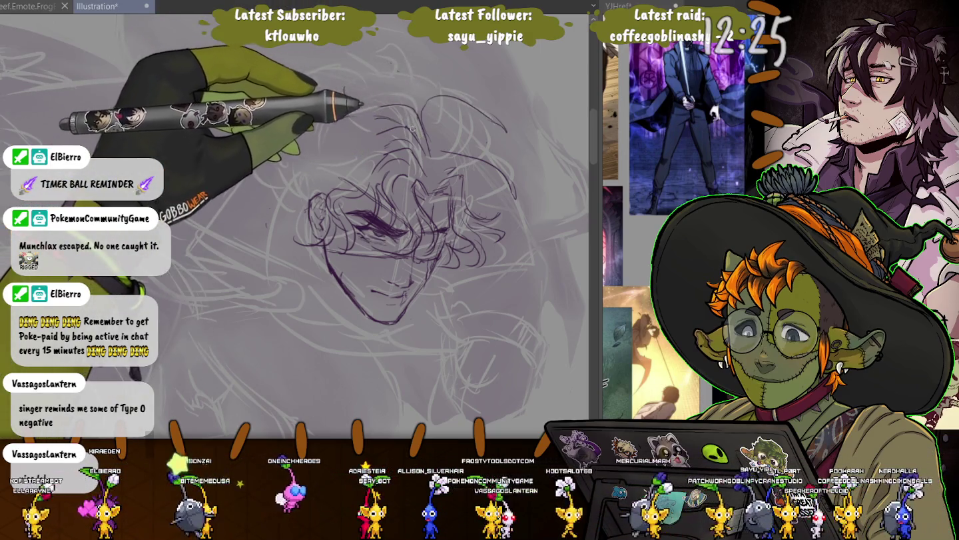
{"action": "left_click_drag", "start_coordinate": [397, 70], "coordinate": [346, 90]}
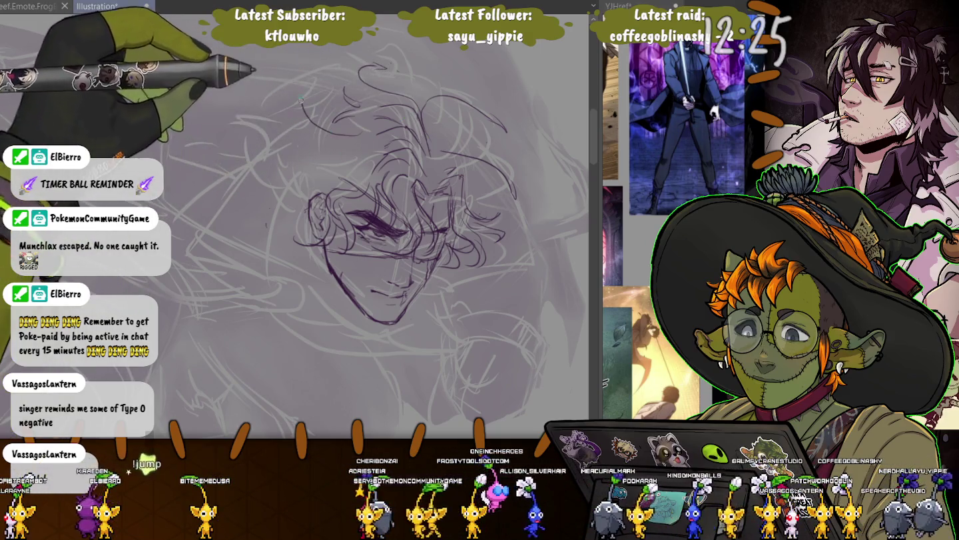
{"action": "left_click_drag", "start_coordinate": [341, 83], "coordinate": [304, 86]}
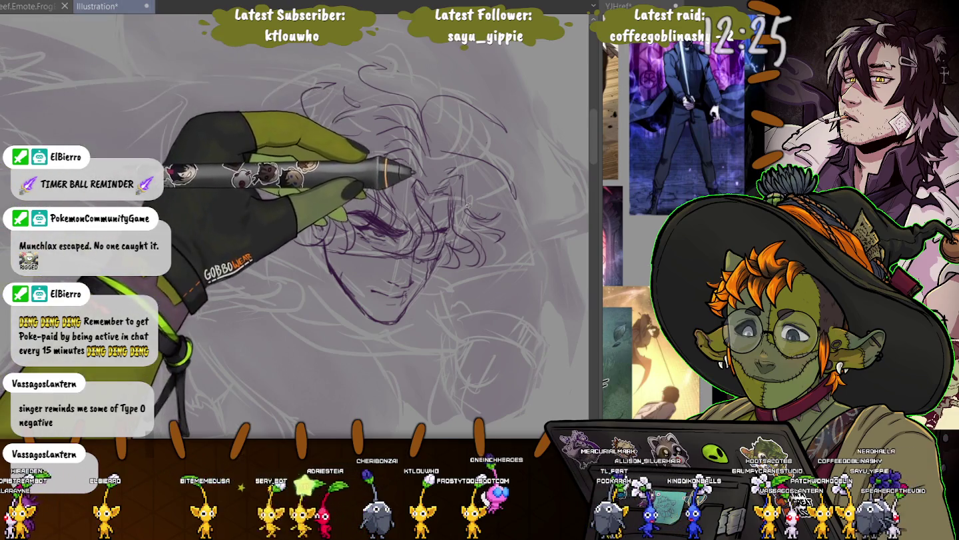
Refine the hair, eye and jaw lines, and add curls along the hair's left edge
{"action": "left_click_drag", "start_coordinate": [456, 179], "coordinate": [393, 193]}
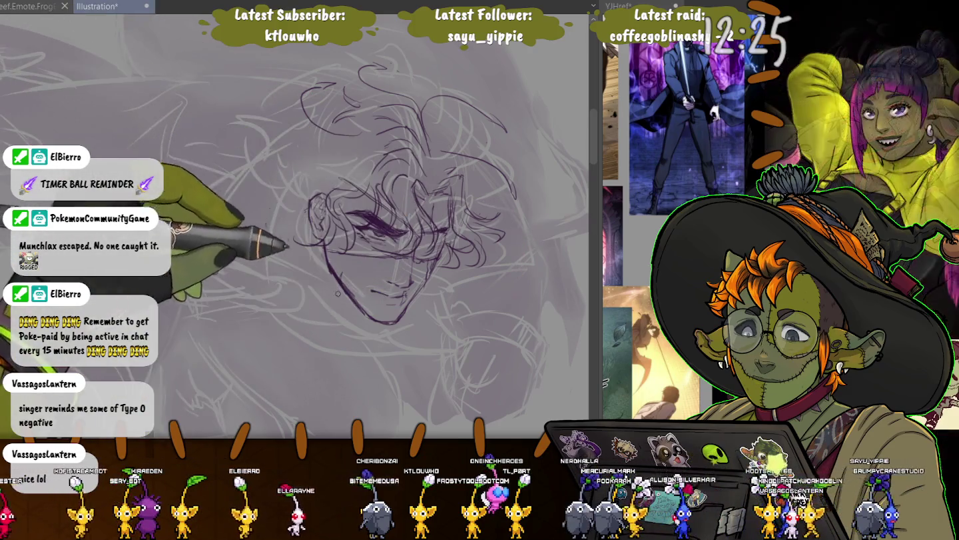
{"action": "left_click_drag", "start_coordinate": [321, 163], "coordinate": [337, 286]}
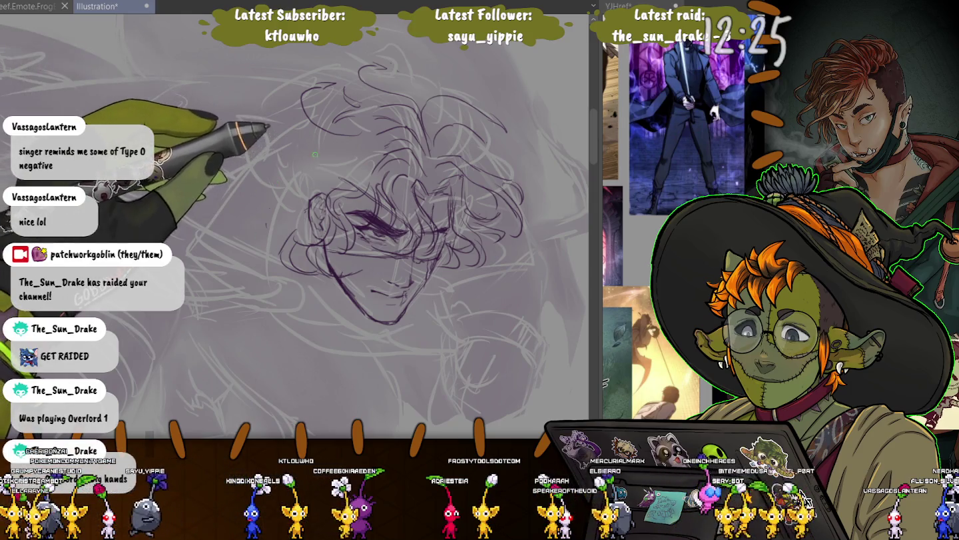
{"action": "left_click_drag", "start_coordinate": [293, 168], "coordinate": [268, 180]}
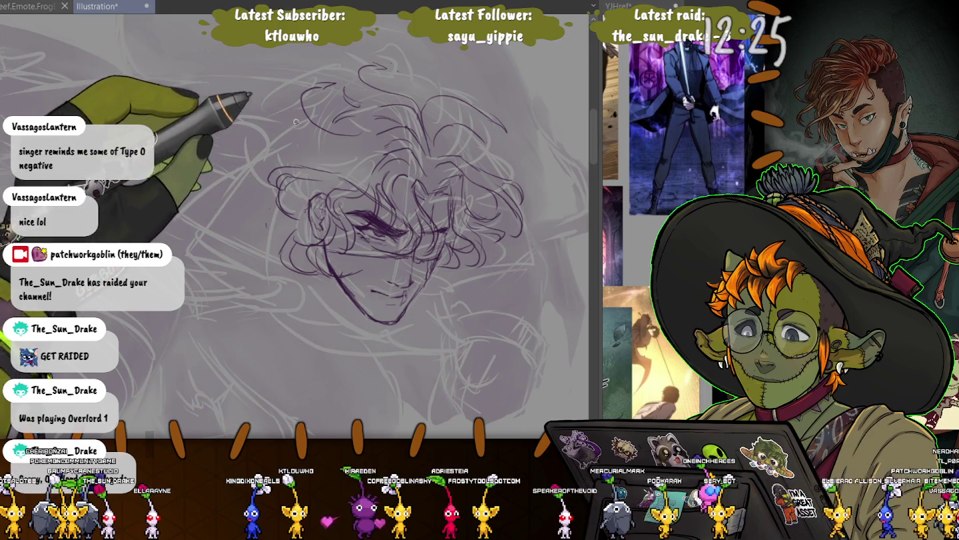
{"action": "left_click_drag", "start_coordinate": [293, 125], "coordinate": [272, 154]}
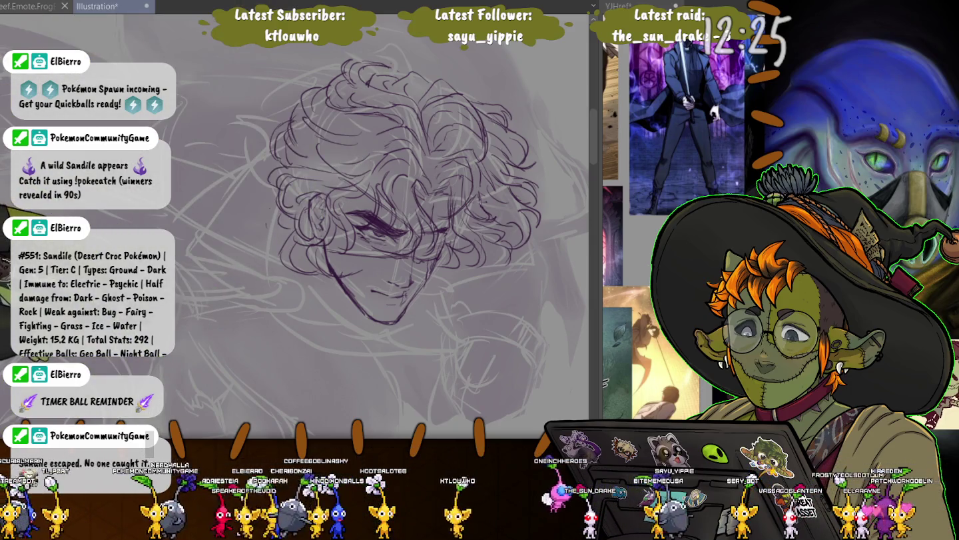
Ink an upper hair curl, the left head contour down to the chin, and a line below it
{"action": "left_click_drag", "start_coordinate": [373, 266], "coordinate": [436, 283]}
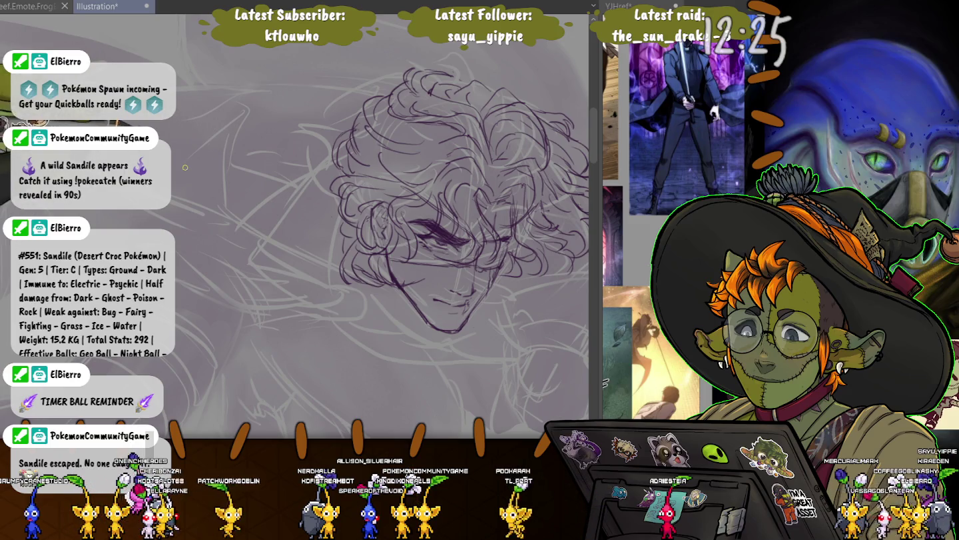
{"action": "left_click_drag", "start_coordinate": [328, 109], "coordinate": [288, 156]}
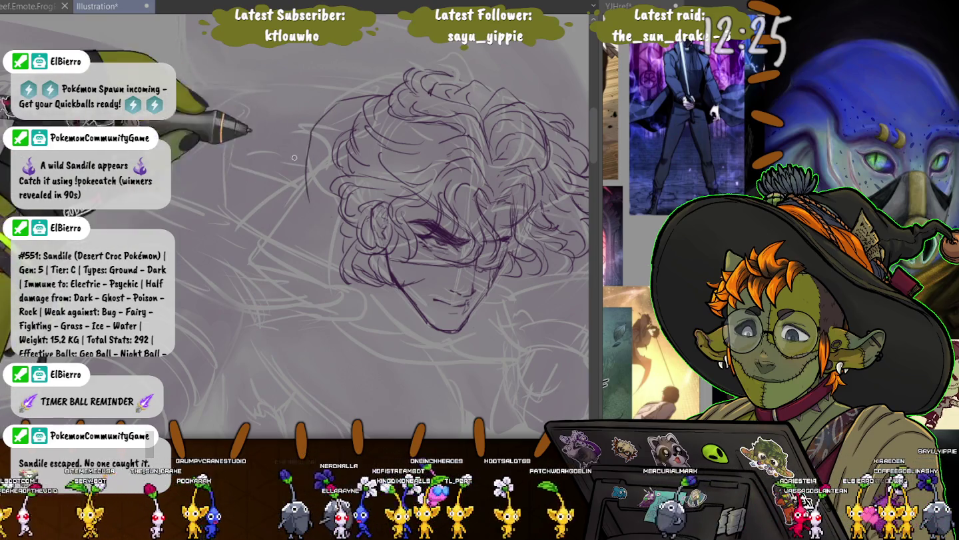
{"action": "mouse_move", "coordinate": [335, 106]}
{"action": "left_mouse_down"}
{"action": "mouse_move", "coordinate": [315, 254]}
{"action": "mouse_move", "coordinate": [369, 311]}
{"action": "left_mouse_up"}
{"action": "left_click_drag", "start_coordinate": [293, 284], "coordinate": [404, 327]}
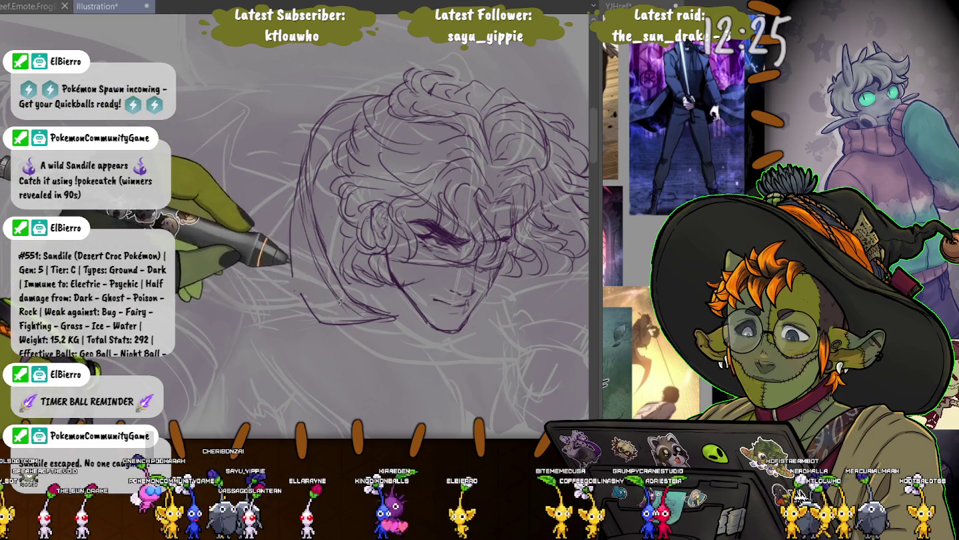
Draw the neck line and a long hair strand left of the chin, then darken the eyes
{"action": "left_click_drag", "start_coordinate": [429, 329], "coordinate": [447, 370]}
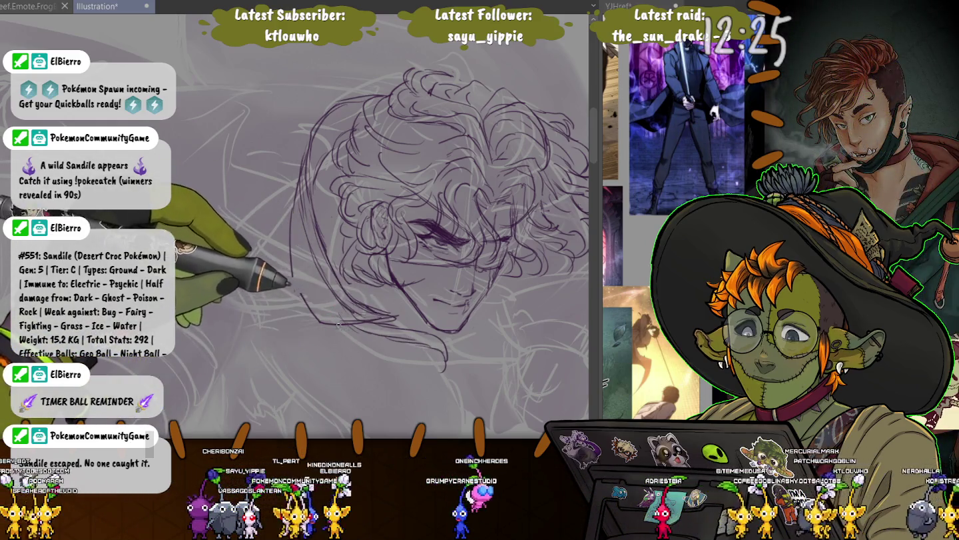
{"action": "left_click_drag", "start_coordinate": [392, 351], "coordinate": [360, 388]}
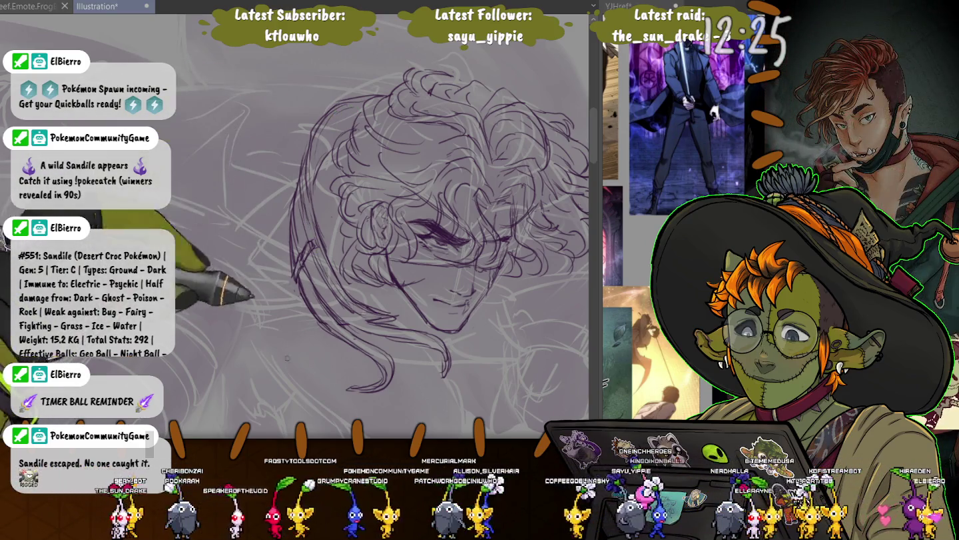
{"action": "left_click_drag", "start_coordinate": [452, 326], "coordinate": [330, 176]}
{"action": "left_click_drag", "start_coordinate": [314, 140], "coordinate": [341, 301]}
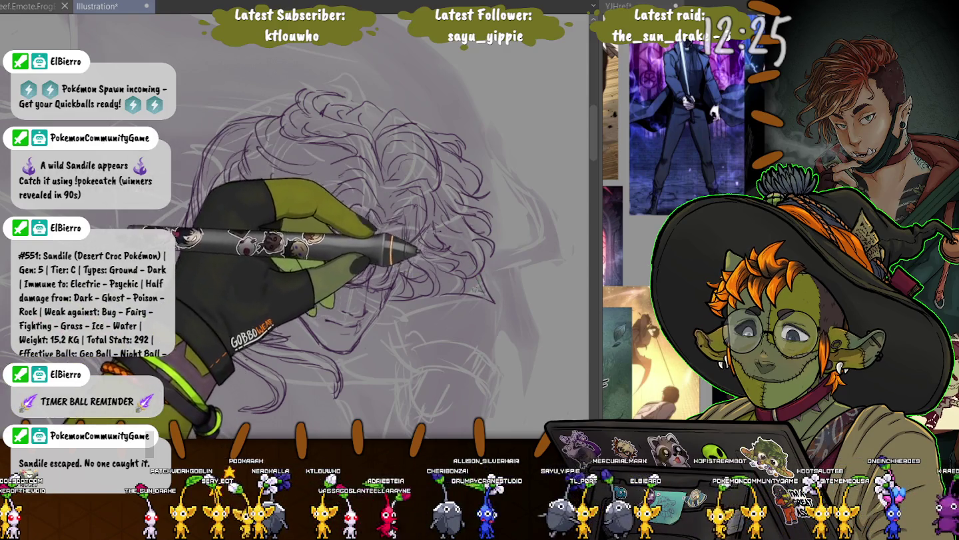
{"action": "left_click_drag", "start_coordinate": [303, 252], "coordinate": [353, 261]}
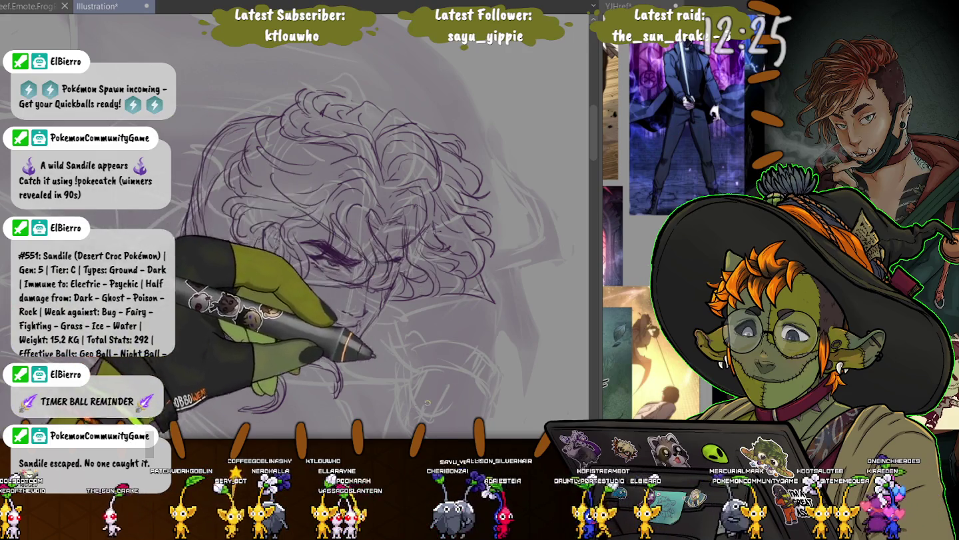
Add a stroke right of the face and ink lines below the jaw and chin
{"action": "left_click_drag", "start_coordinate": [427, 402], "coordinate": [300, 289]}
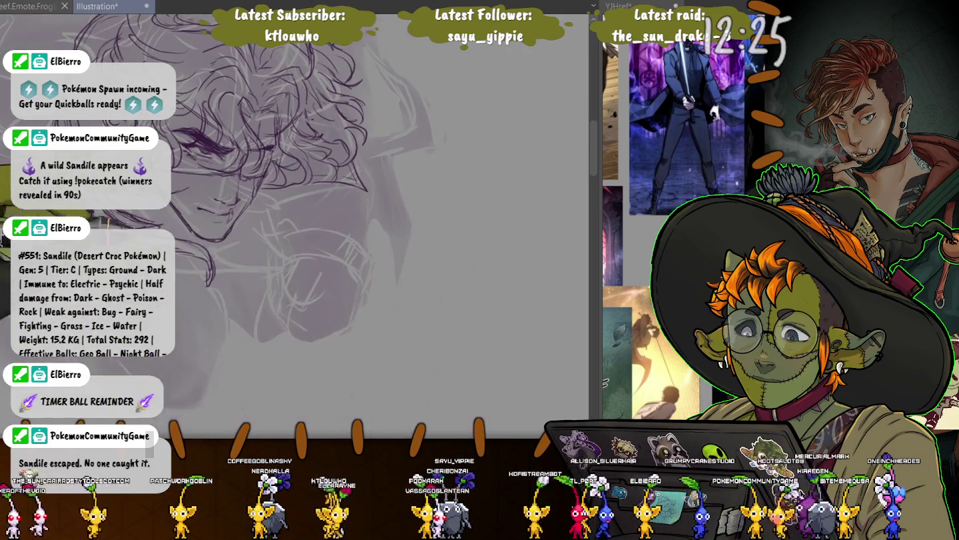
{"action": "left_click_drag", "start_coordinate": [309, 166], "coordinate": [348, 247]}
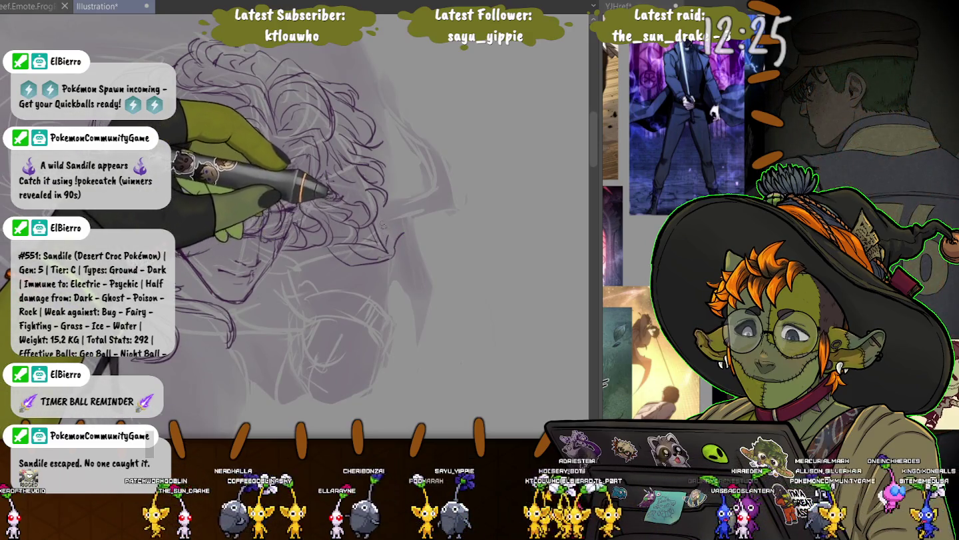
{"action": "left_click_drag", "start_coordinate": [363, 255], "coordinate": [414, 225]}
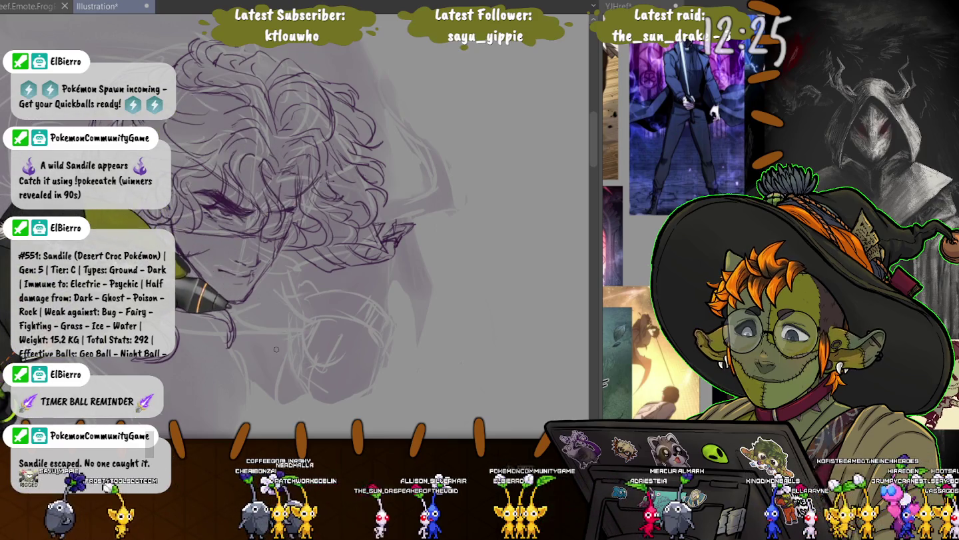
{"action": "left_click_drag", "start_coordinate": [277, 349], "coordinate": [341, 178]}
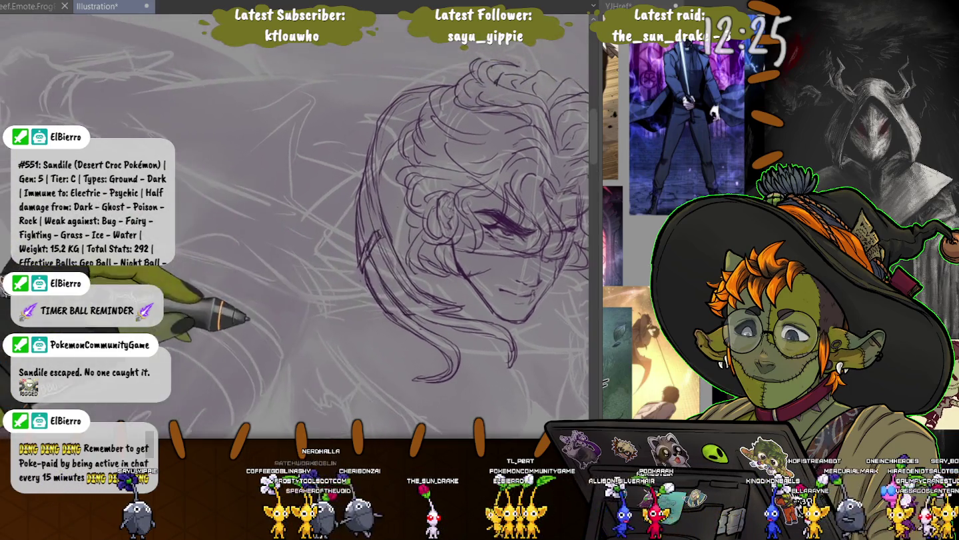
{"action": "left_click_drag", "start_coordinate": [180, 299], "coordinate": [367, 345]}
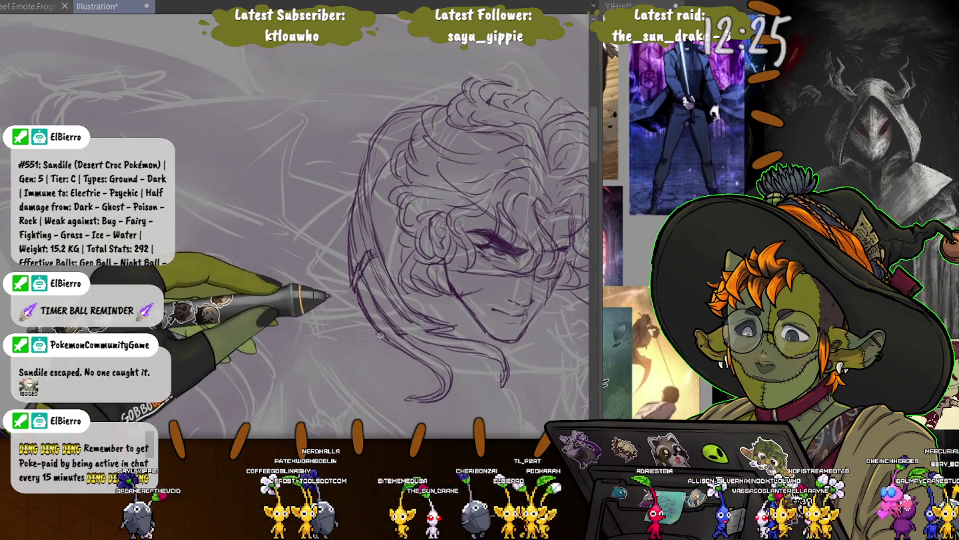
{"action": "left_click_drag", "start_coordinate": [341, 352], "coordinate": [295, 326]}
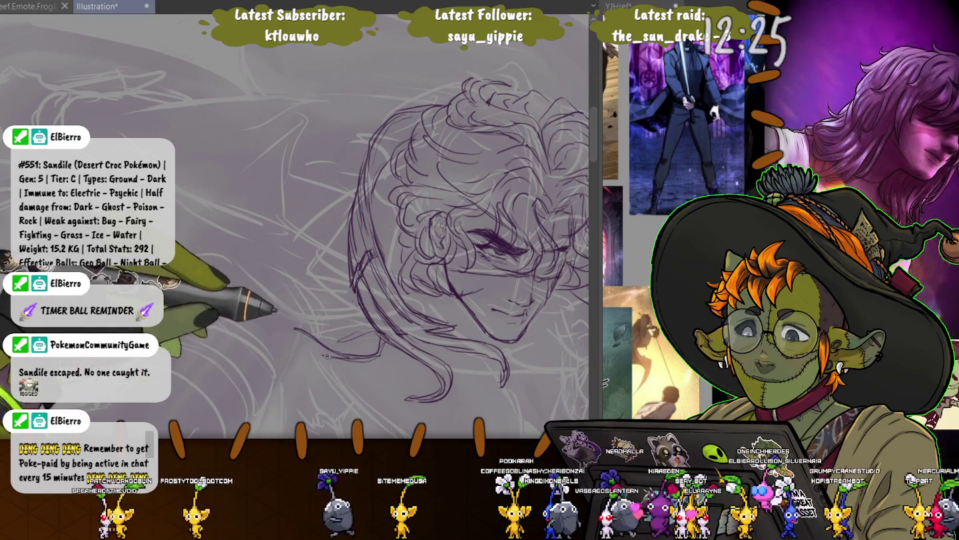
{"action": "left_click_drag", "start_coordinate": [299, 345], "coordinate": [286, 327]}
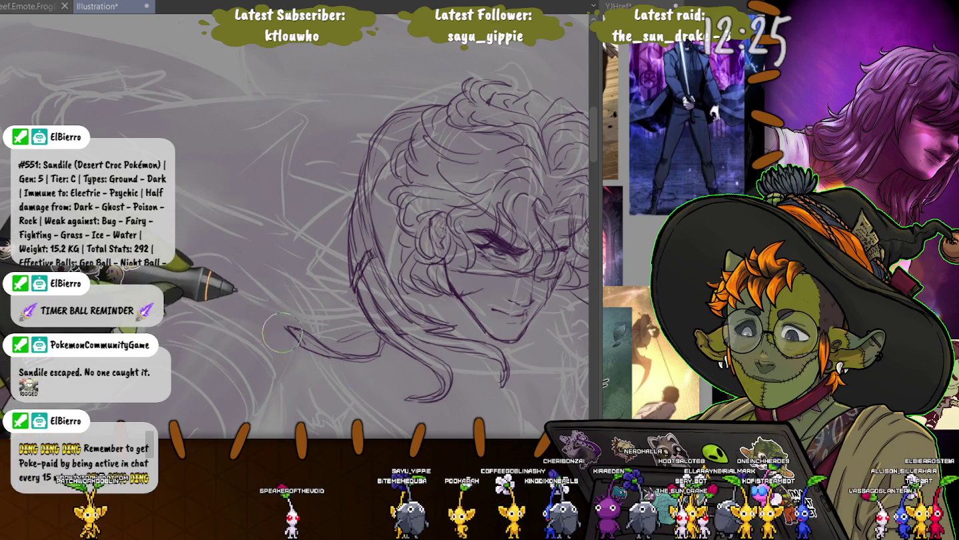
Ink a line along the hair's left side, then pan and tilt the canvas to reposition the drawing
{"action": "mouse_move", "coordinate": [466, 267]}
{"action": "left_mouse_down"}
{"action": "mouse_move", "coordinate": [410, 238]}
{"action": "mouse_move", "coordinate": [399, 197]}
{"action": "left_mouse_up"}
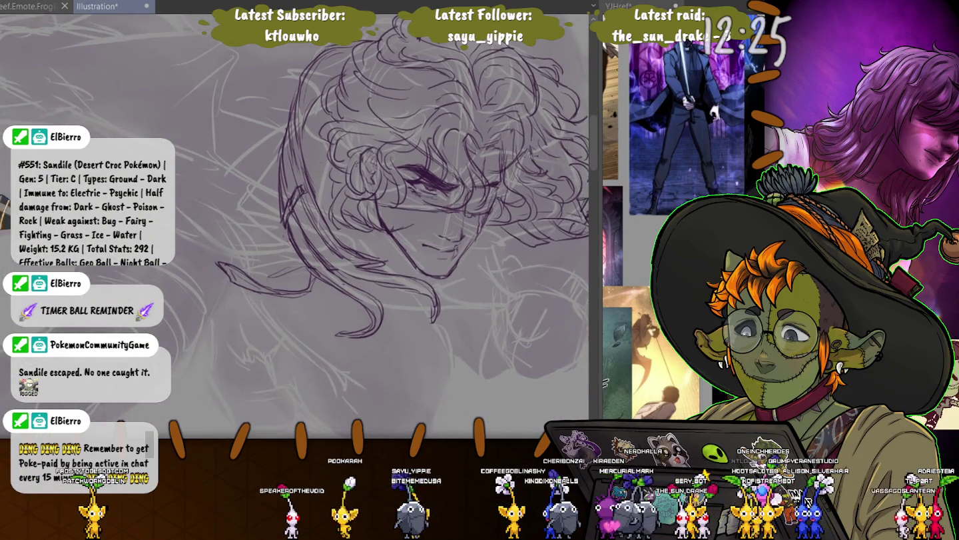
{"action": "left_click_drag", "start_coordinate": [308, 169], "coordinate": [291, 259]}
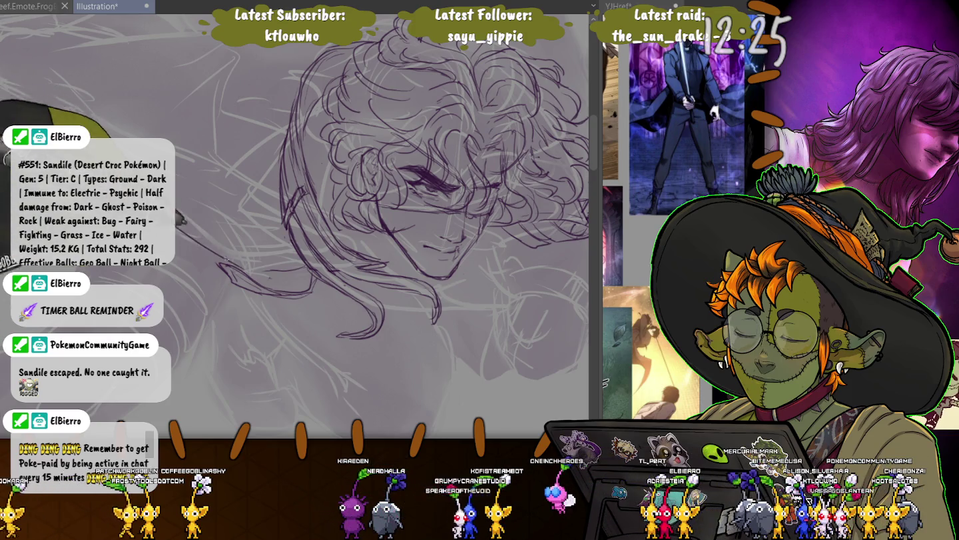
{"action": "left_click_drag", "start_coordinate": [399, 219], "coordinate": [453, 247]}
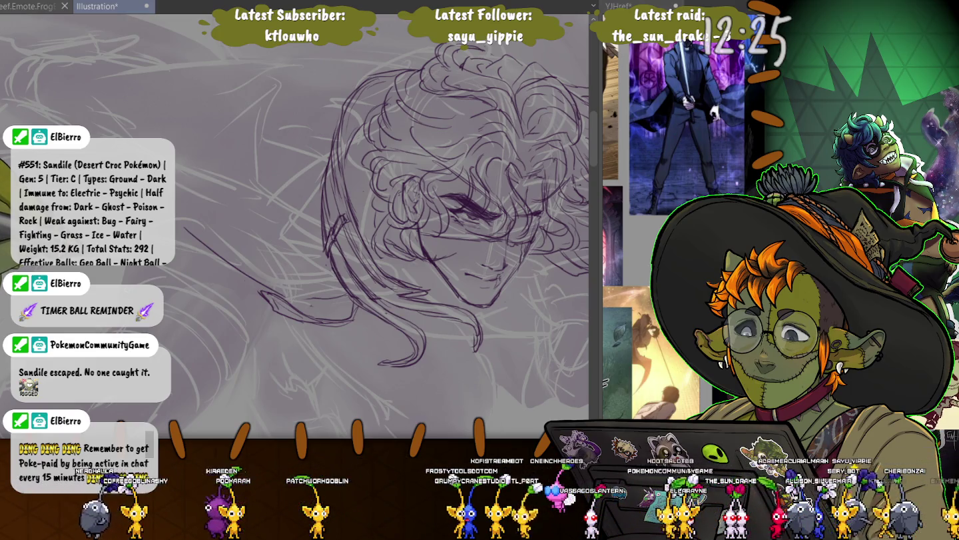
{"action": "scroll", "coordinate": [366, 227], "scroll_direction": "up", "scroll_amount": 2}
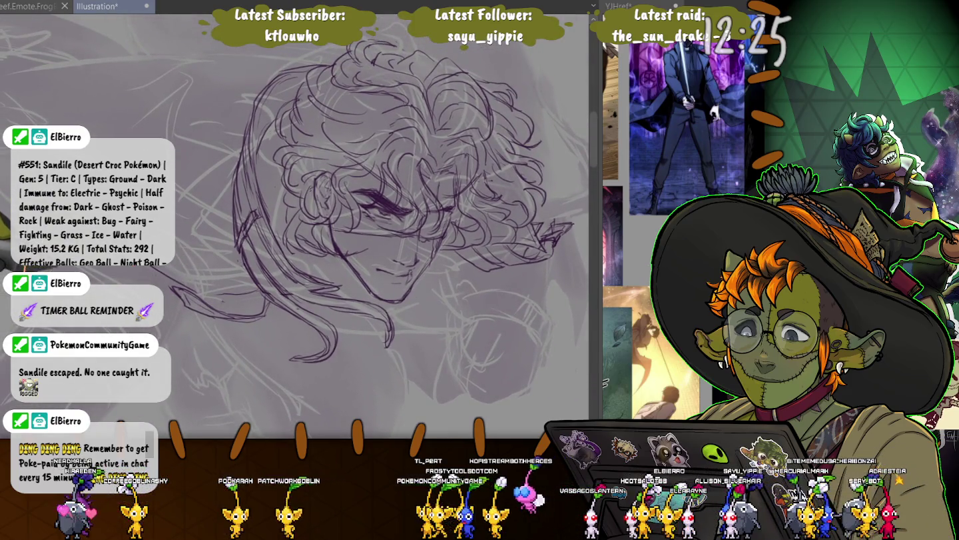
{"action": "left_click_drag", "start_coordinate": [400, 253], "coordinate": [493, 287]}
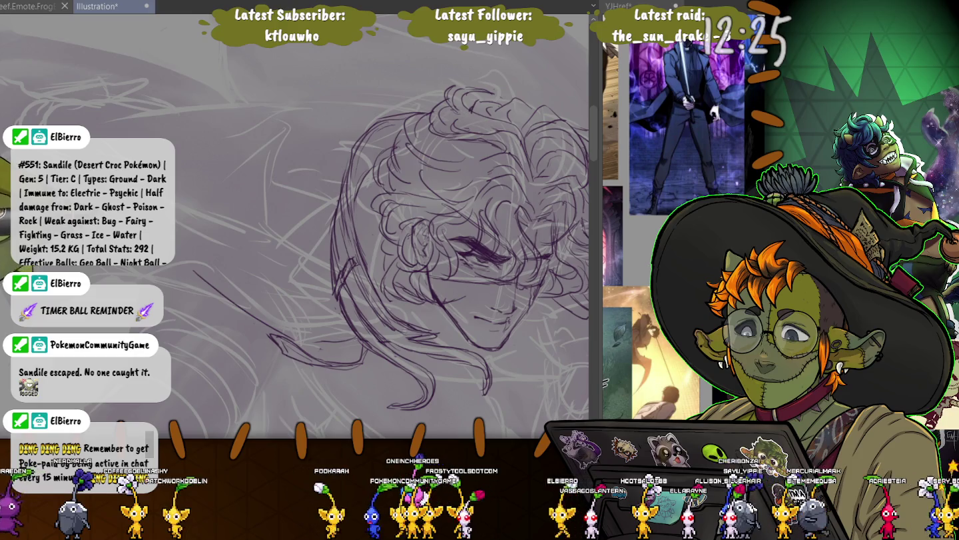
{"action": "left_click_drag", "start_coordinate": [399, 220], "coordinate": [433, 284]}
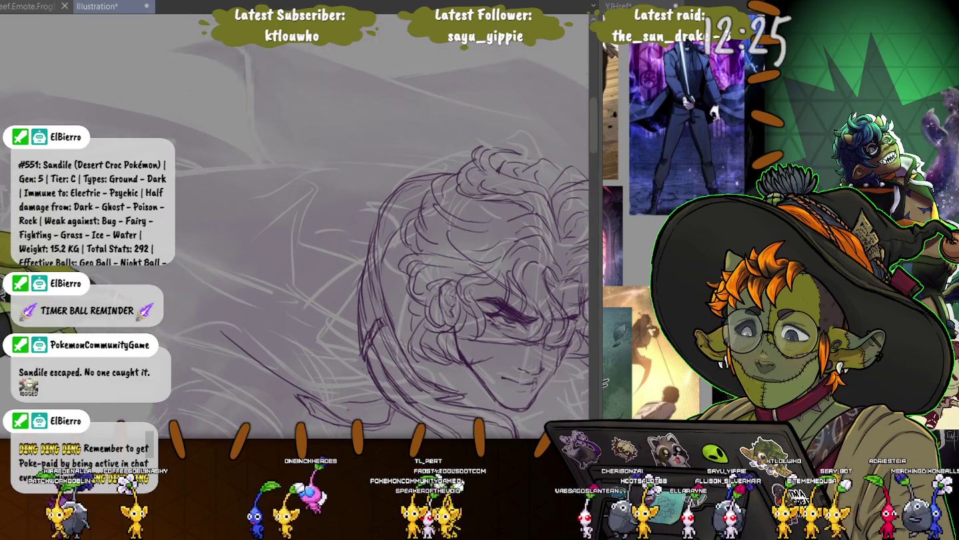
Ink a long thin horizontal line above the head and two short strokes down the face's left side
{"action": "left_click_drag", "start_coordinate": [402, 165], "coordinate": [392, 155]}
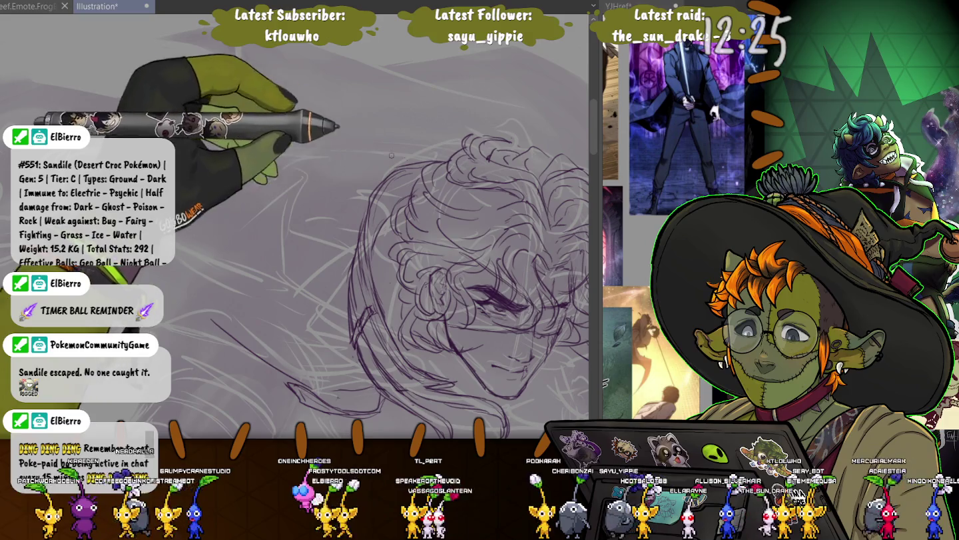
{"action": "left_click_drag", "start_coordinate": [459, 144], "coordinate": [293, 152]}
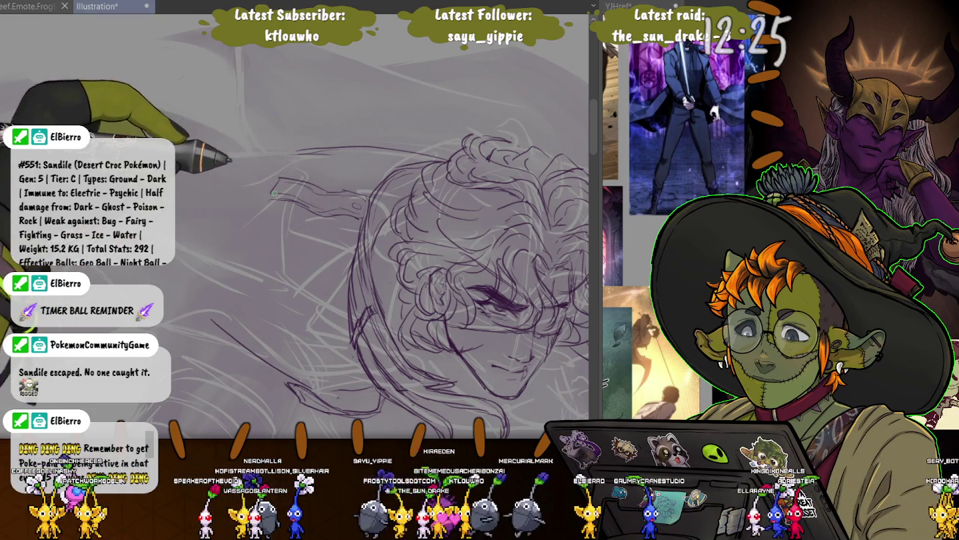
{"action": "left_click_drag", "start_coordinate": [266, 197], "coordinate": [258, 225]}
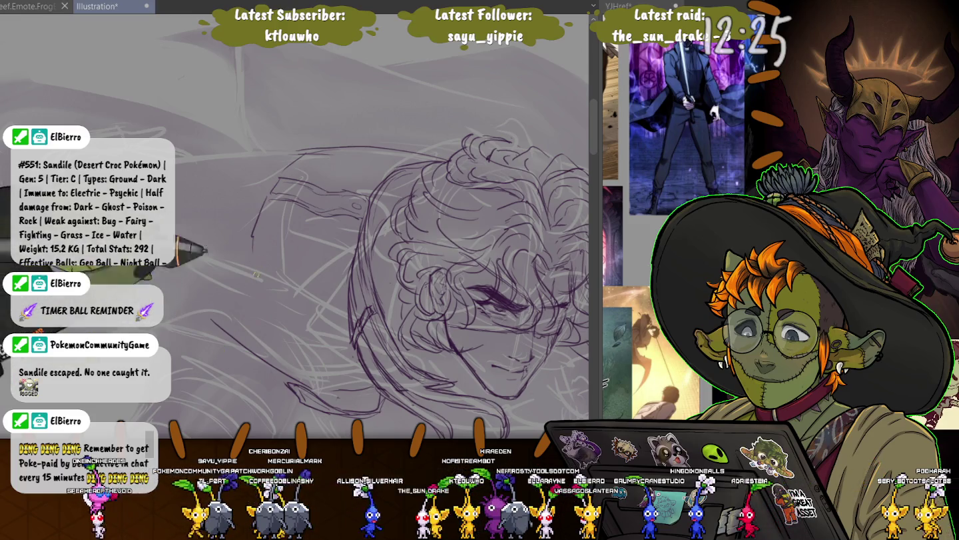
{"action": "left_click_drag", "start_coordinate": [273, 260], "coordinate": [253, 291]}
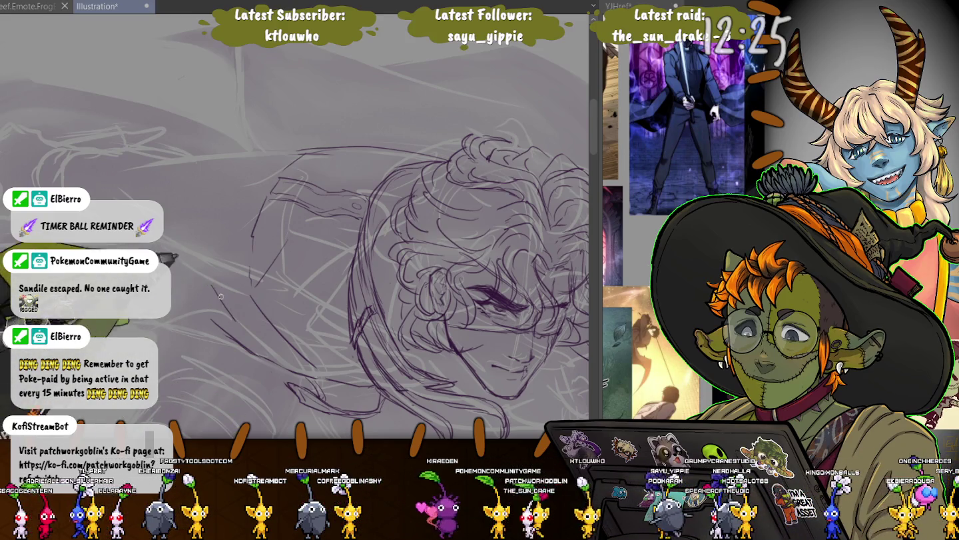
Enlarge the brush and ink two long lines sweeping left of the head for the arm
{"action": "key", "text": "e"}
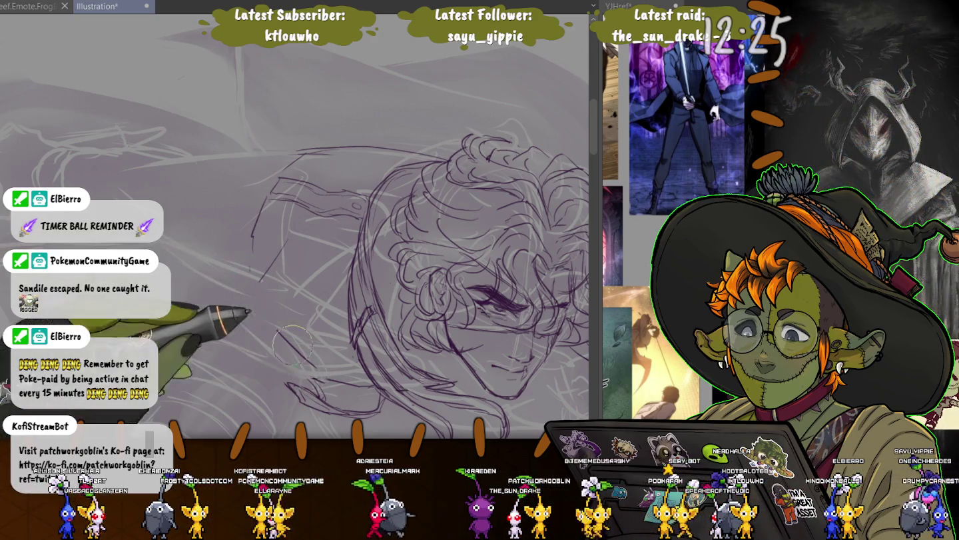
{"action": "mouse_move", "coordinate": [197, 266]}
{"action": "left_mouse_down"}
{"action": "mouse_move", "coordinate": [150, 249]}
{"action": "mouse_move", "coordinate": [162, 255]}
{"action": "left_mouse_up"}
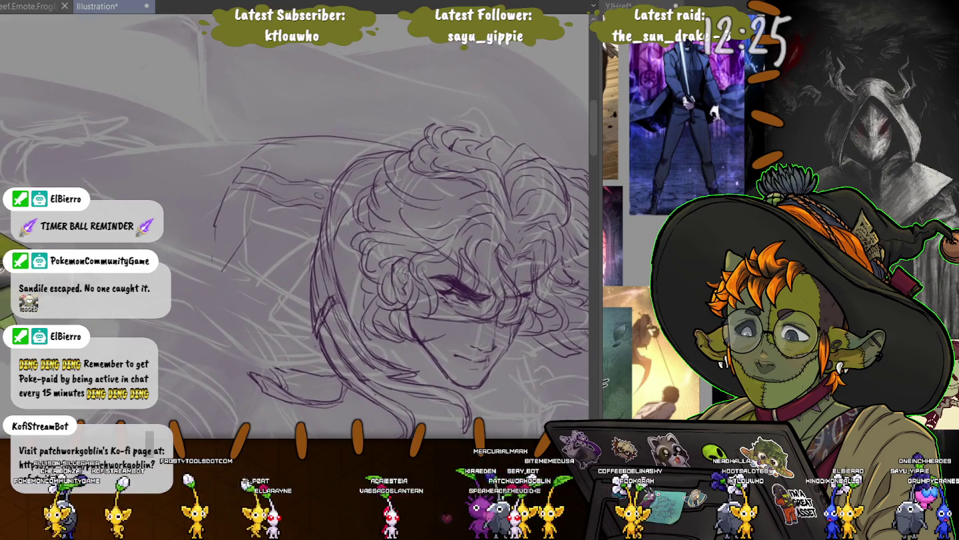
{"action": "left_click_drag", "start_coordinate": [248, 224], "coordinate": [220, 270]}
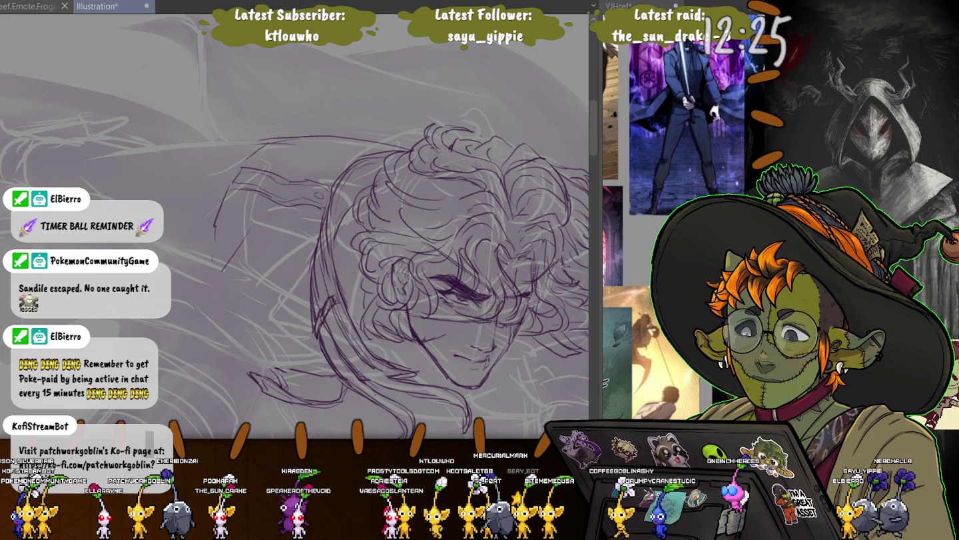
{"action": "mouse_move", "coordinate": [293, 142]}
{"action": "left_mouse_down"}
{"action": "mouse_move", "coordinate": [123, 149]}
{"action": "mouse_move", "coordinate": [251, 168]}
{"action": "left_mouse_up"}
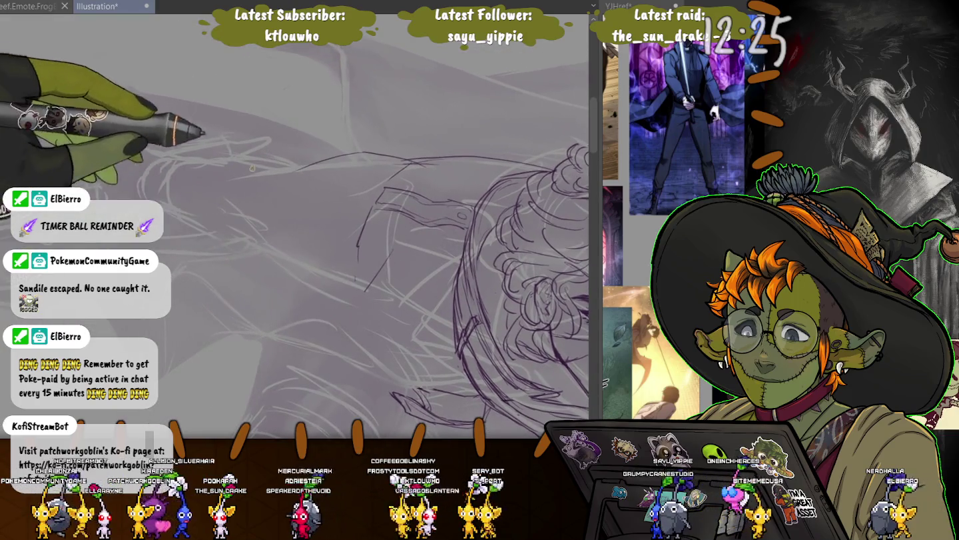
Add a hooked stroke joining the arm line, then pan from the face to the outstretched arm sketch
{"action": "left_click_drag", "start_coordinate": [291, 228], "coordinate": [303, 162]}
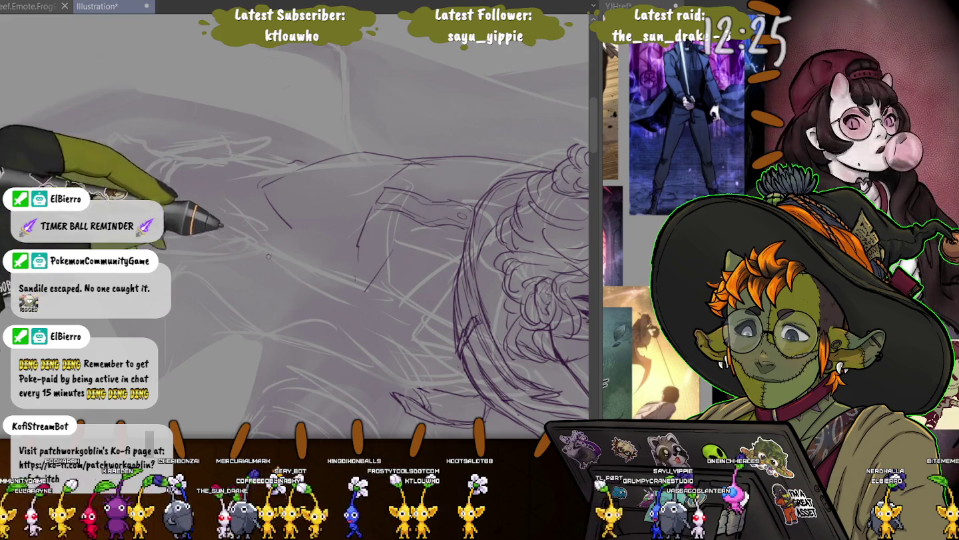
{"action": "left_click_drag", "start_coordinate": [268, 256], "coordinate": [181, 230]}
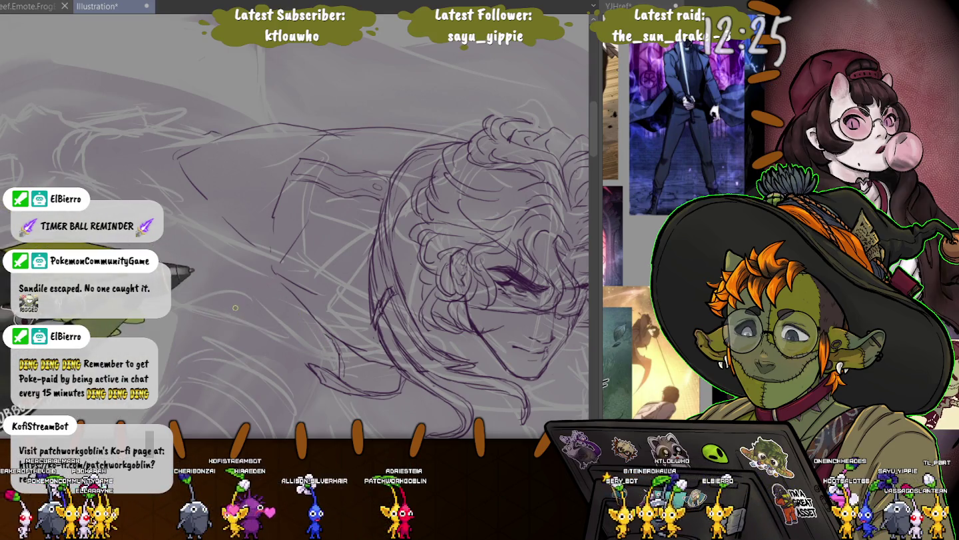
{"action": "left_click_drag", "start_coordinate": [235, 307], "coordinate": [337, 357]}
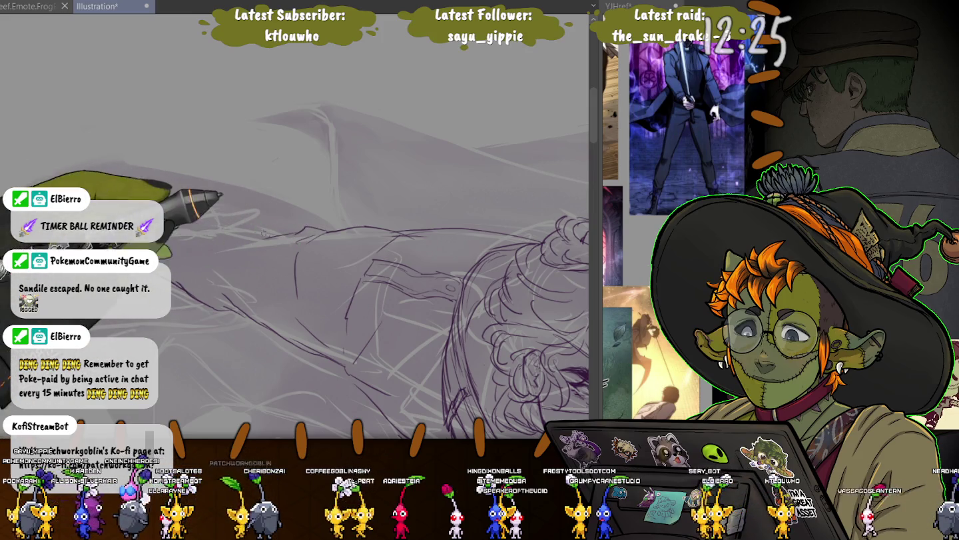
Ink the arm's long outline, a lower-arm stroke, a hand curve and the upper sleeve curve
{"action": "left_click_drag", "start_coordinate": [263, 234], "coordinate": [180, 225]}
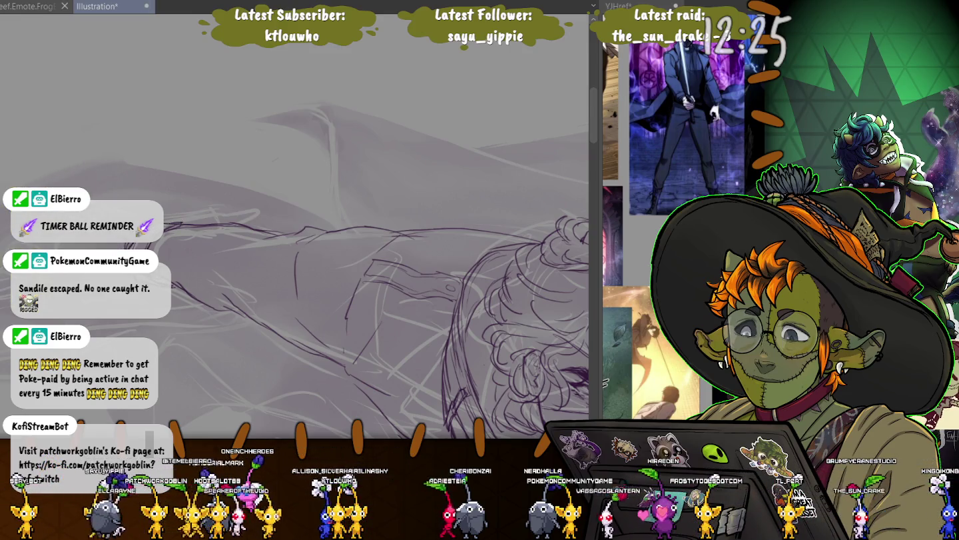
{"action": "scroll", "coordinate": [230, 306], "scroll_direction": "up", "scroll_amount": 2}
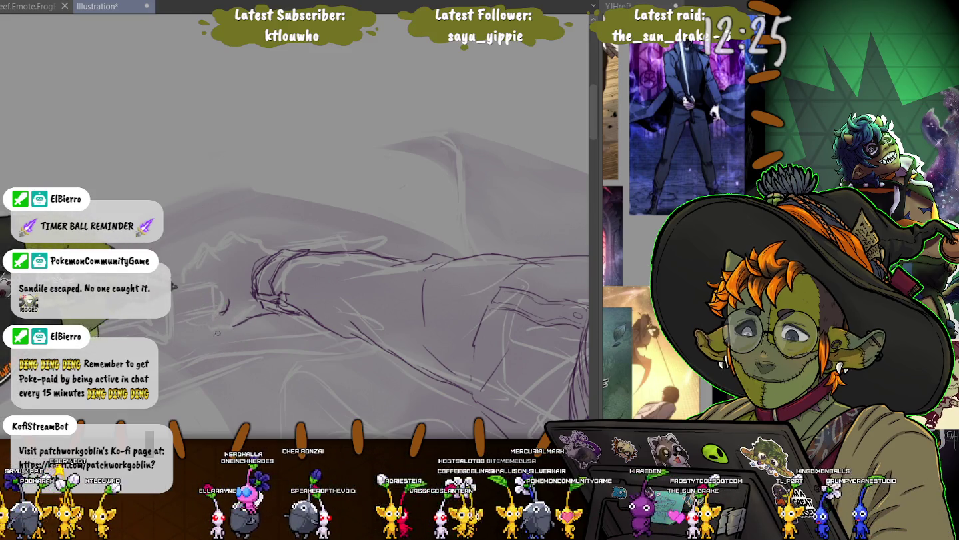
{"action": "left_click_drag", "start_coordinate": [223, 324], "coordinate": [229, 301]}
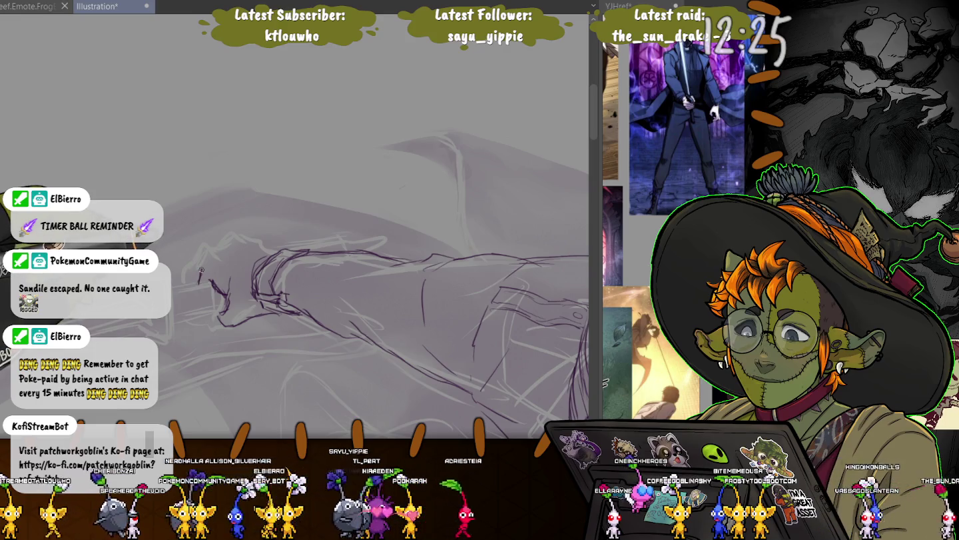
{"action": "left_click_drag", "start_coordinate": [202, 265], "coordinate": [222, 266]}
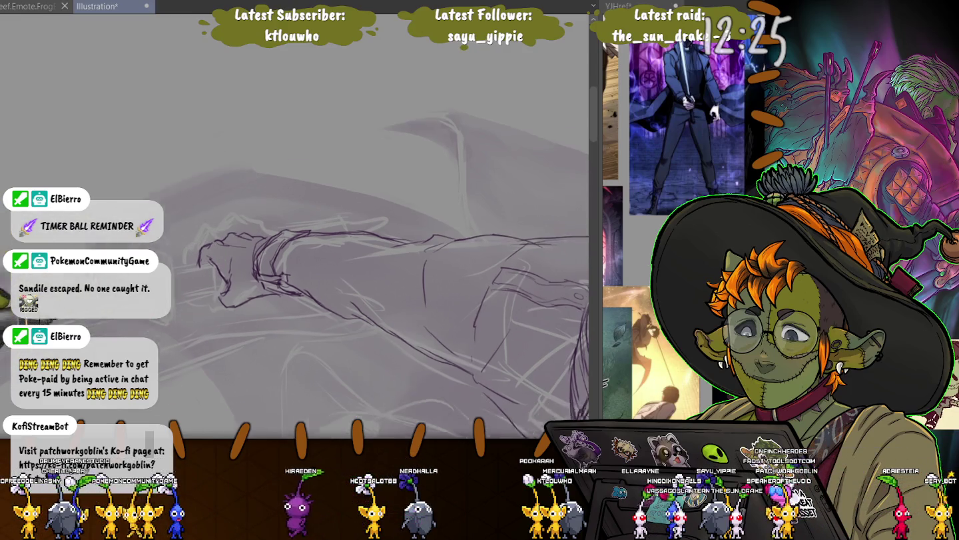
{"action": "mouse_move", "coordinate": [166, 309]}
{"action": "left_mouse_down"}
{"action": "mouse_move", "coordinate": [192, 371]}
{"action": "mouse_move", "coordinate": [189, 254]}
{"action": "mouse_move", "coordinate": [287, 331]}
{"action": "mouse_move", "coordinate": [434, 213]}
{"action": "left_mouse_up"}
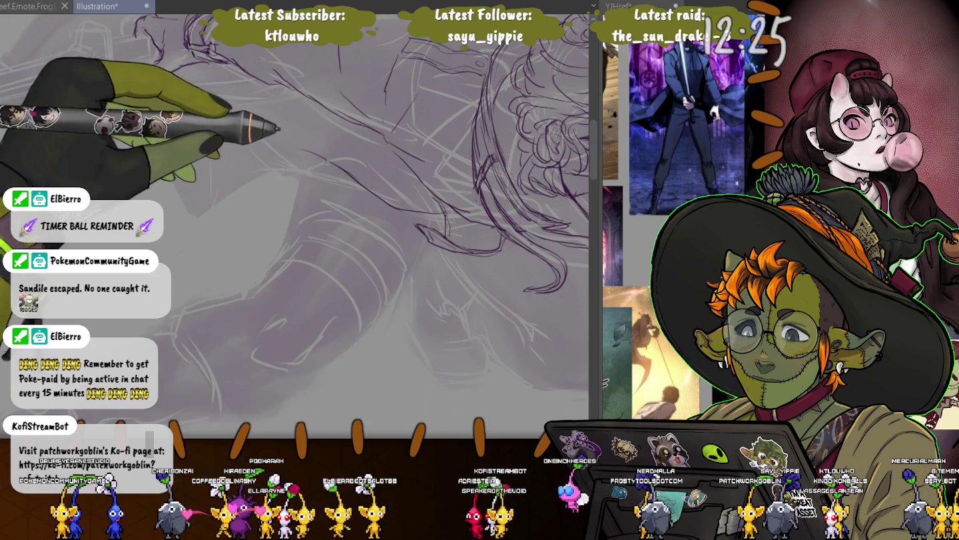
{"action": "mouse_move", "coordinate": [286, 160]}
{"action": "left_mouse_down"}
{"action": "mouse_move", "coordinate": [230, 130]}
{"action": "mouse_move", "coordinate": [195, 214]}
{"action": "left_mouse_up"}
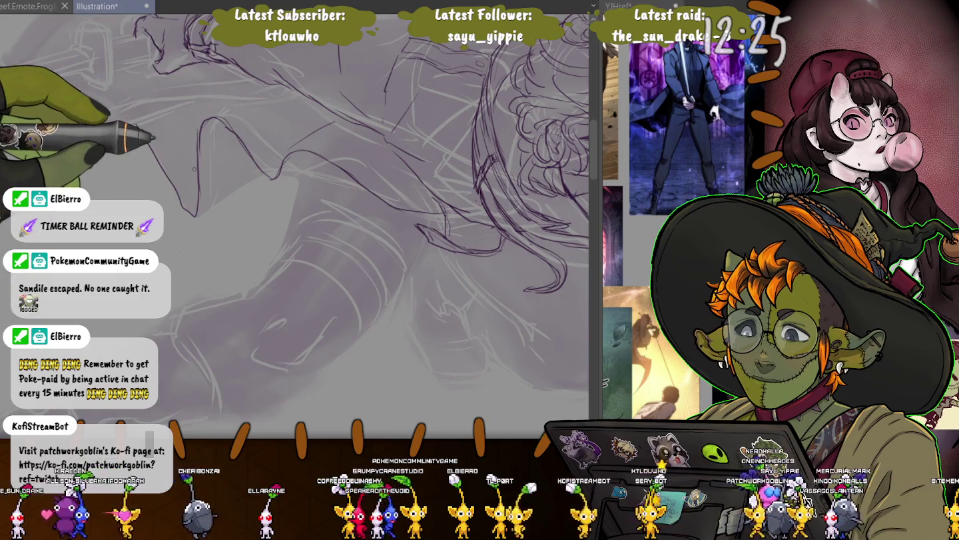
Pan and tilt the view to frame the upper arm and sleeve
{"action": "left_click_drag", "start_coordinate": [195, 170], "coordinate": [194, 296]}
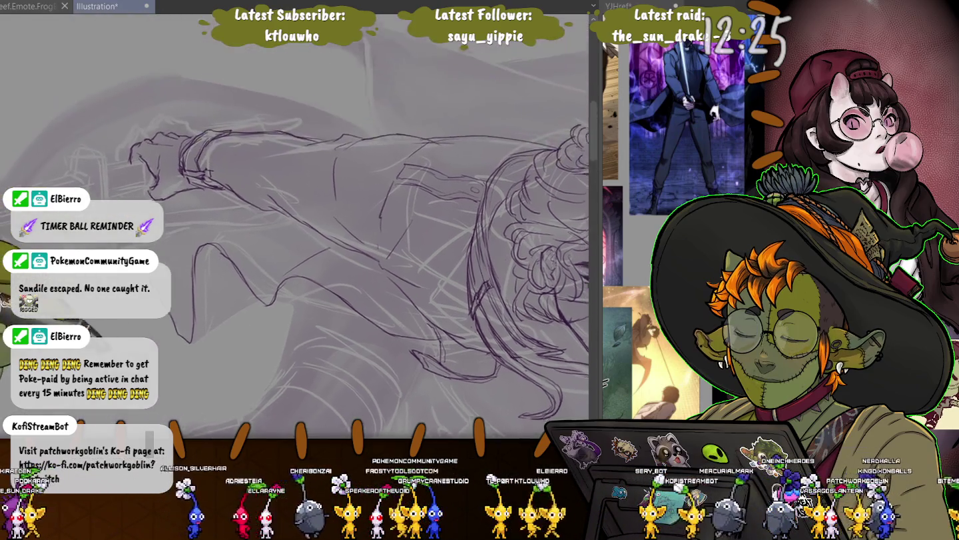
{"action": "left_click_drag", "start_coordinate": [267, 233], "coordinate": [284, 254]}
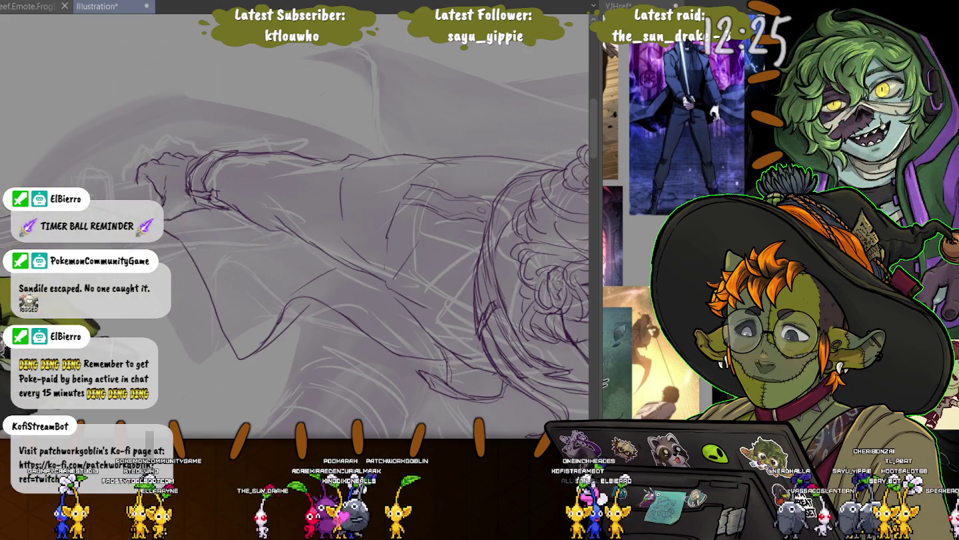
{"action": "left_click_drag", "start_coordinate": [200, 167], "coordinate": [347, 126]}
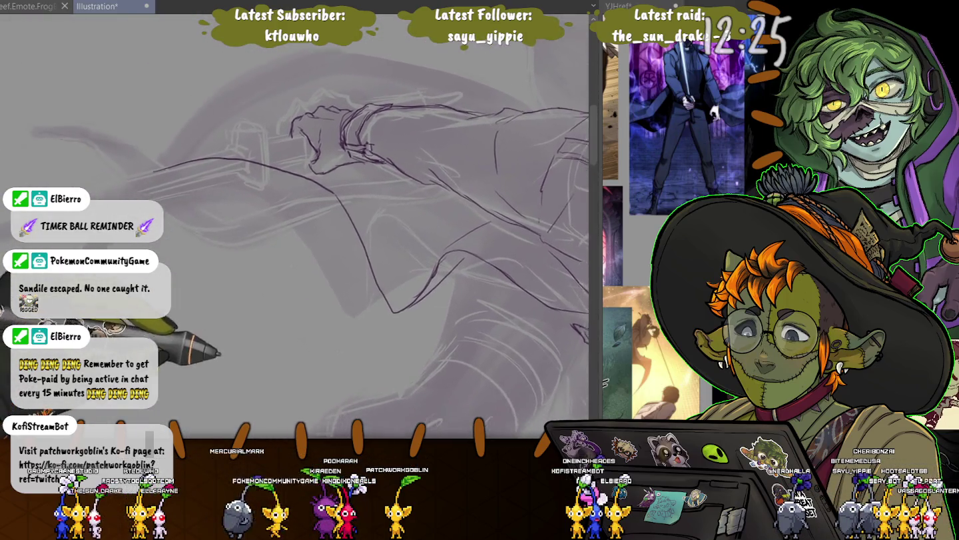
Rotate the canvas and replace the curved stroke near the fist with a new sleeve line
{"action": "left_click_drag", "start_coordinate": [526, 267], "coordinate": [476, 343]}
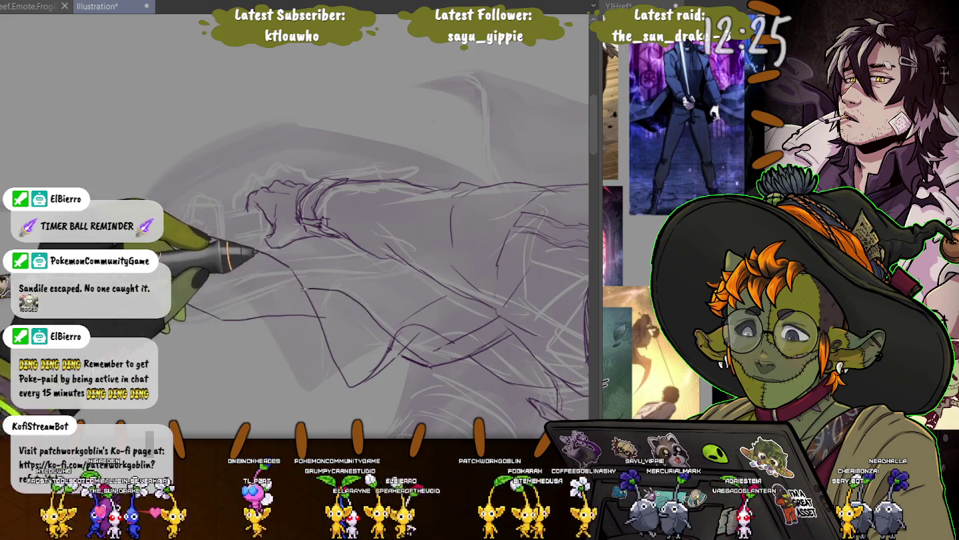
{"action": "left_click_drag", "start_coordinate": [393, 321], "coordinate": [217, 290]}
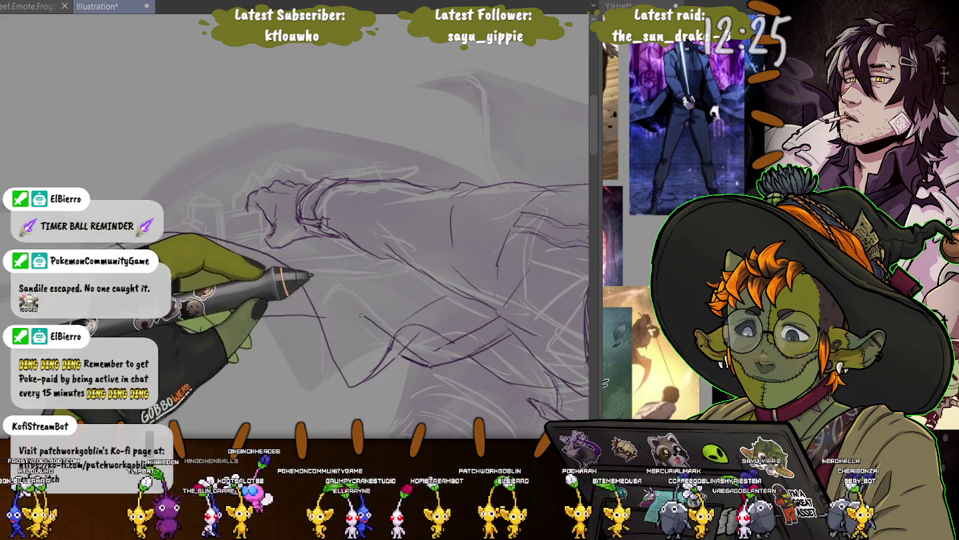
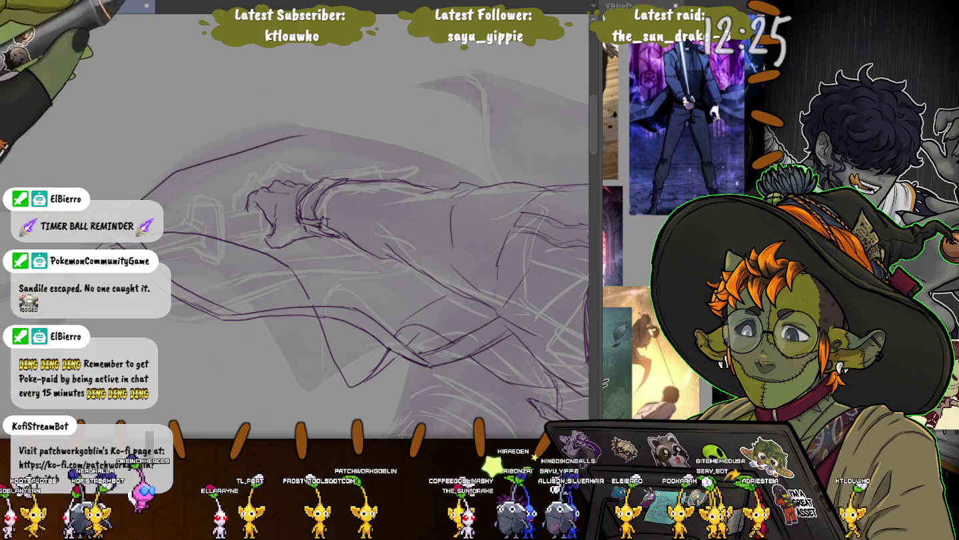
Trace darker outlines along the cape's upper edge, beside the head, and curving over it
{"action": "left_click_drag", "start_coordinate": [249, 146], "coordinate": [367, 133]}
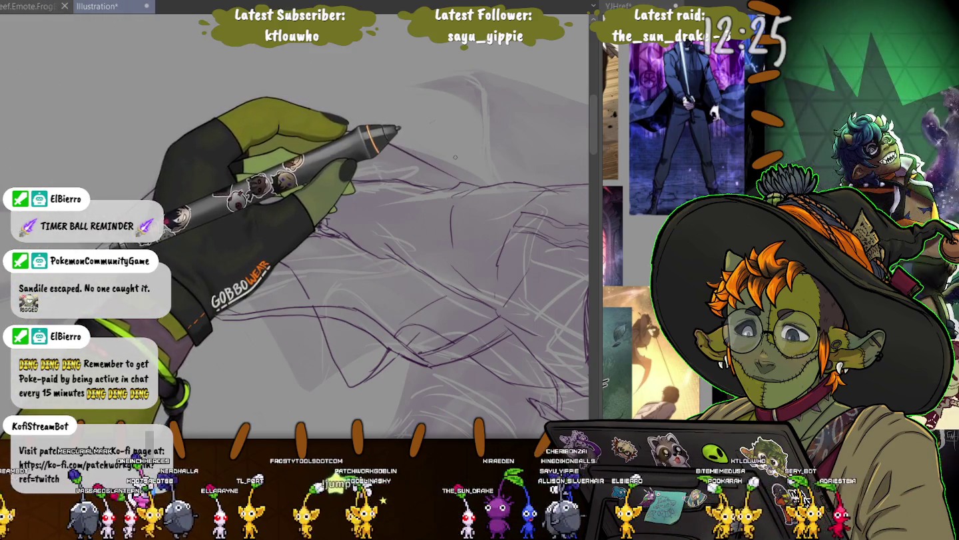
{"action": "left_click_drag", "start_coordinate": [321, 197], "coordinate": [260, 239]}
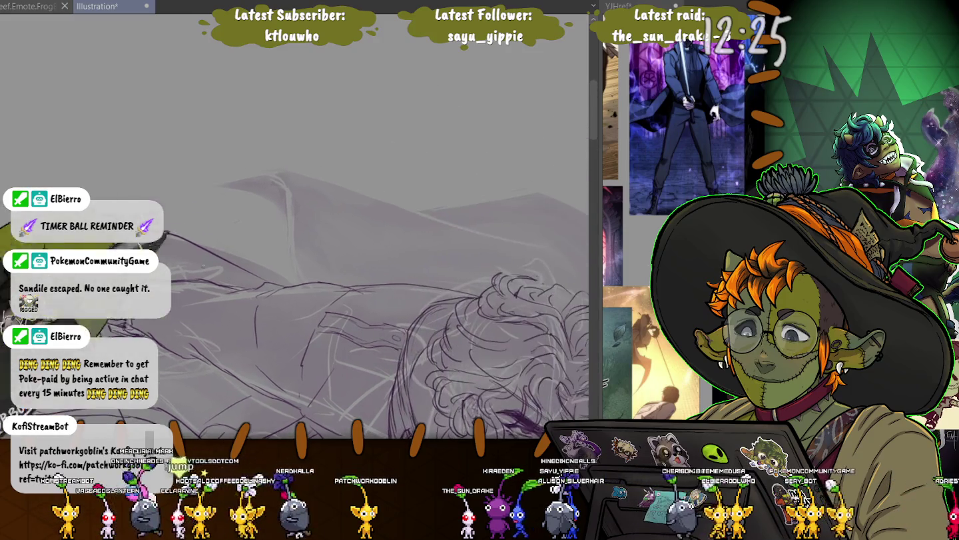
{"action": "left_click_drag", "start_coordinate": [308, 277], "coordinate": [236, 180]}
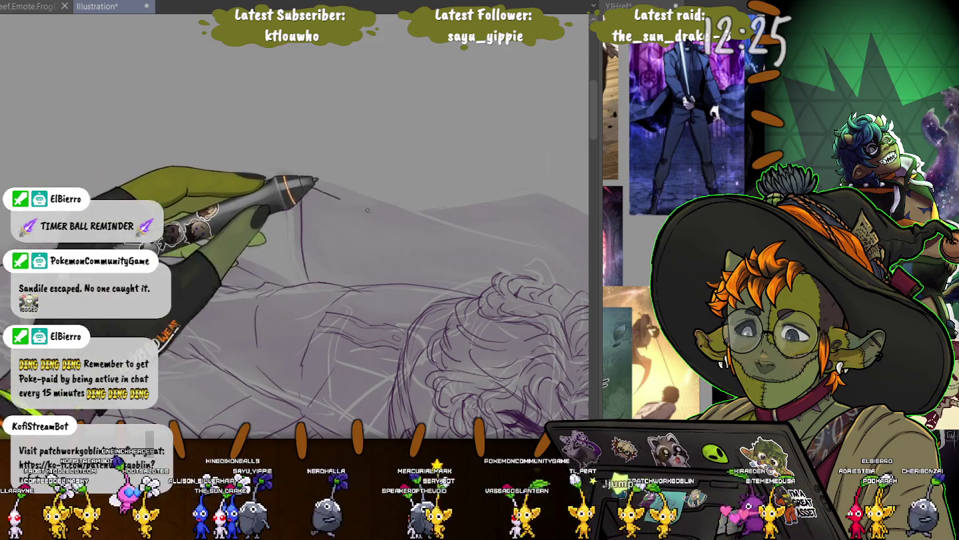
{"action": "left_click_drag", "start_coordinate": [313, 234], "coordinate": [239, 240]}
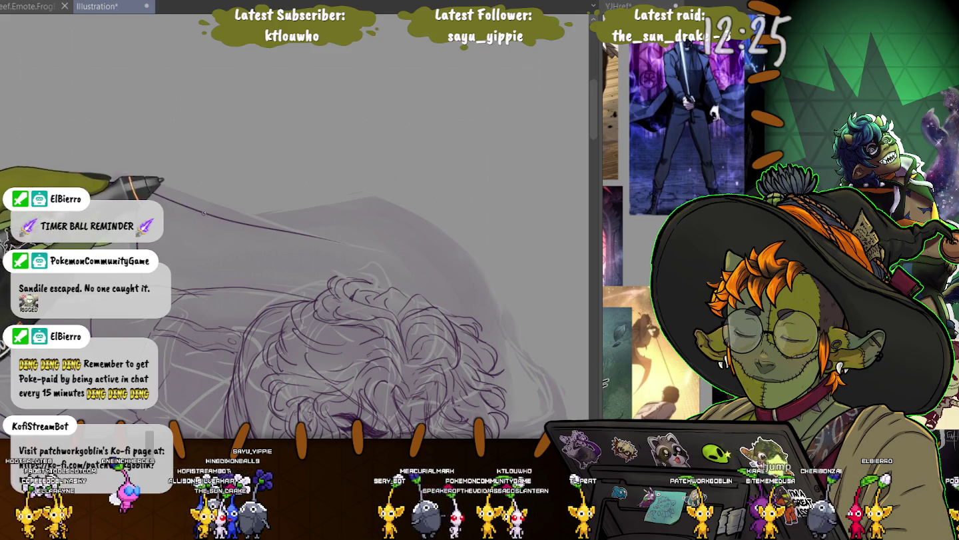
{"action": "left_click_drag", "start_coordinate": [247, 217], "coordinate": [477, 294]}
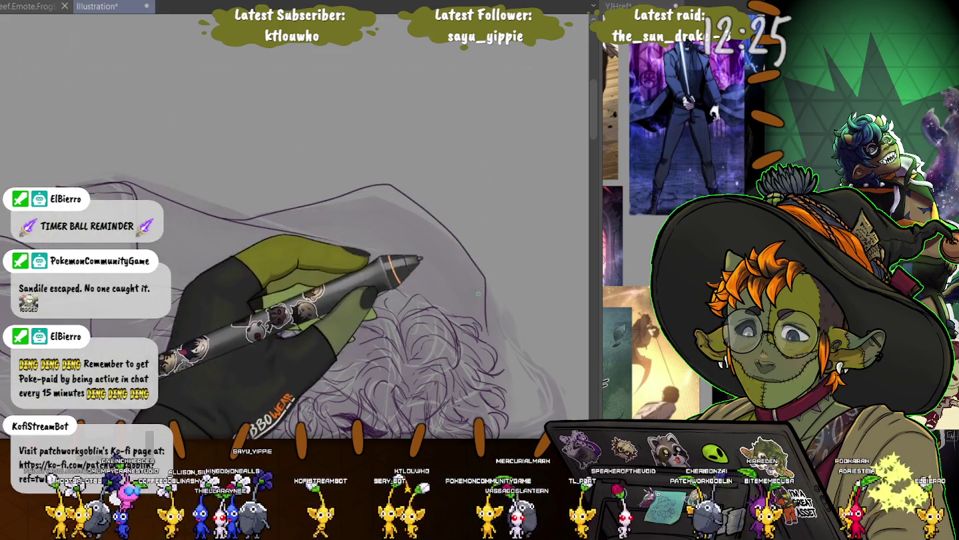
{"action": "scroll", "coordinate": [478, 293], "scroll_direction": "down", "scroll_amount": 5}
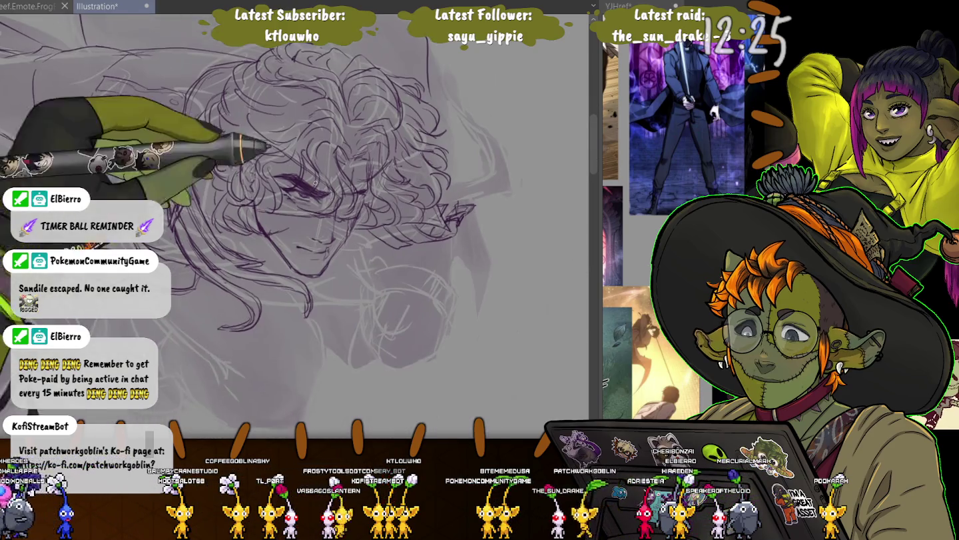
{"action": "scroll", "coordinate": [420, 126], "scroll_direction": "down", "scroll_amount": 3}
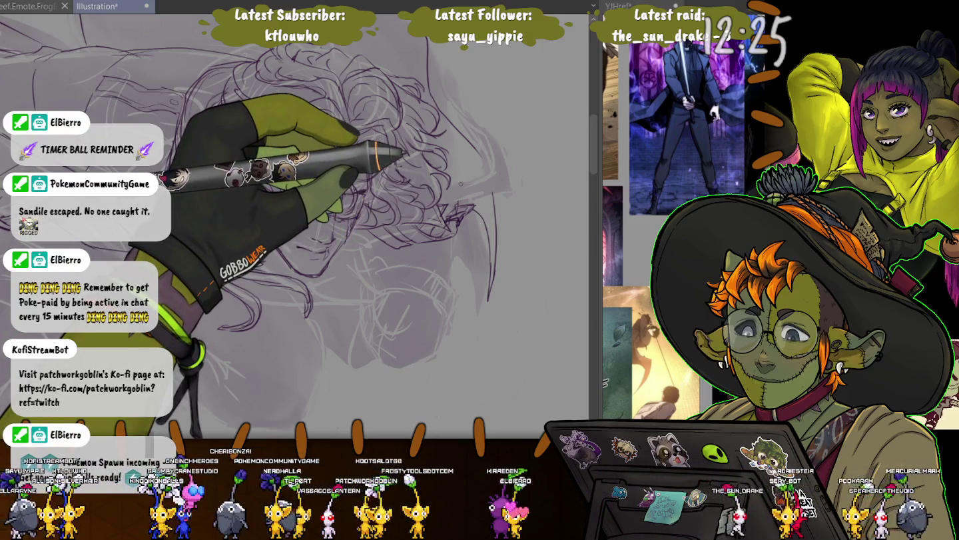
{"action": "scroll", "coordinate": [460, 183], "scroll_direction": "up", "scroll_amount": 2}
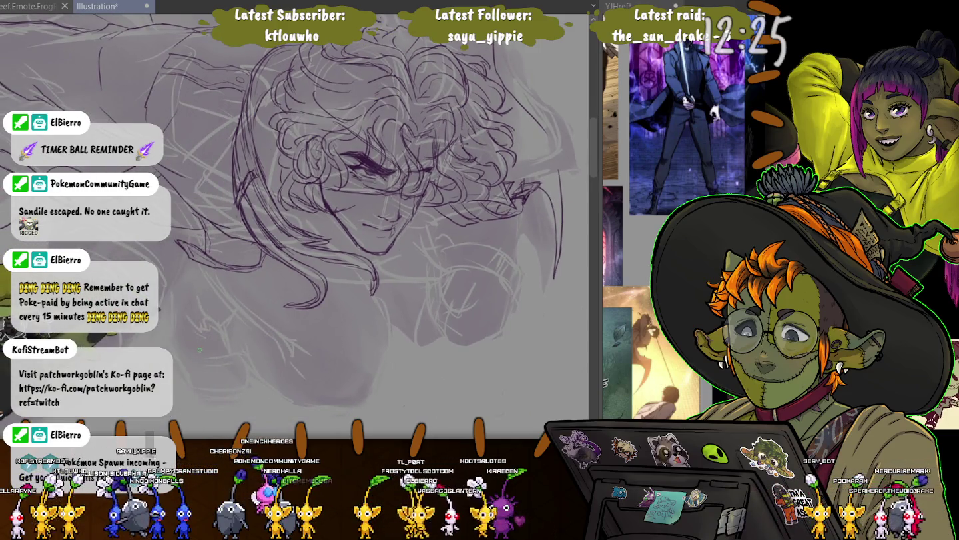